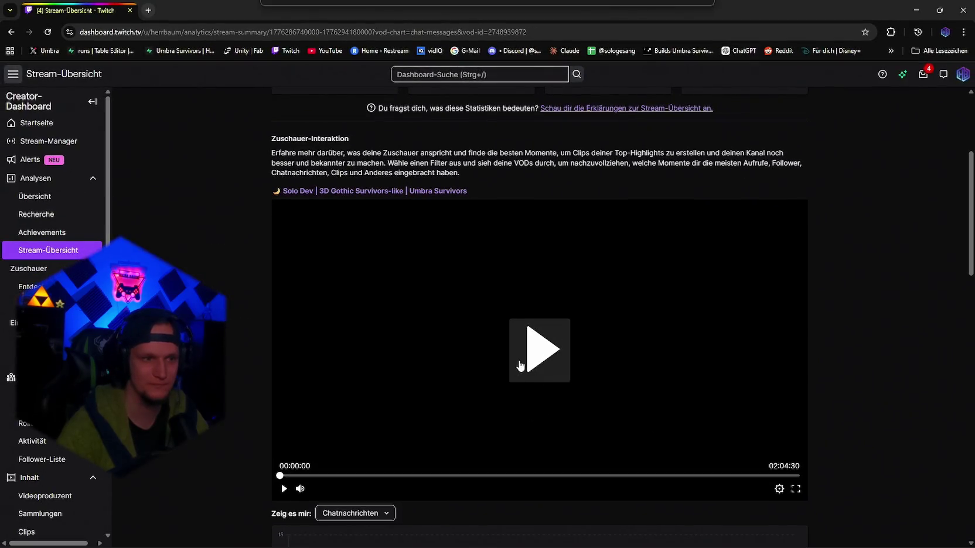
Step: Mute the stream replay, make it fullscreen, and set its quality to 936p60
click(300, 489)
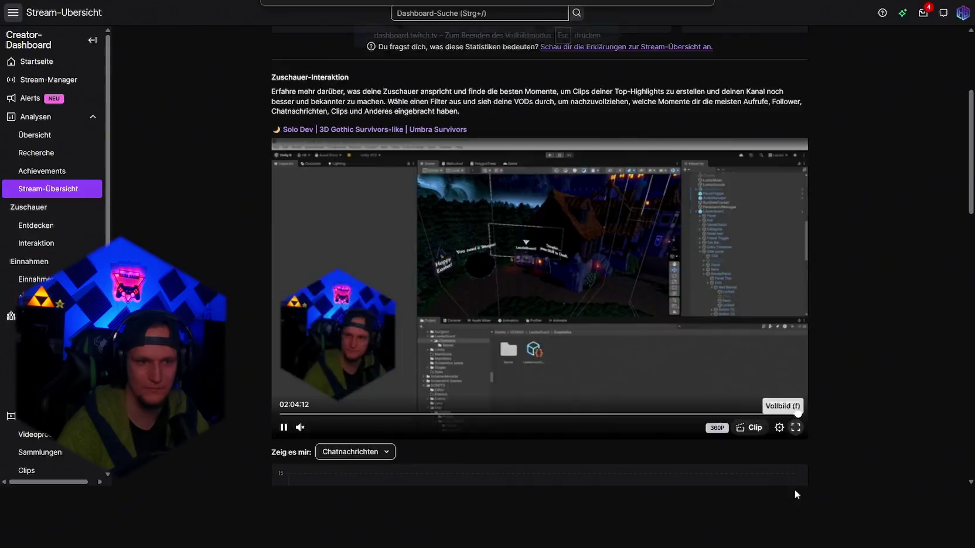
click(796, 488)
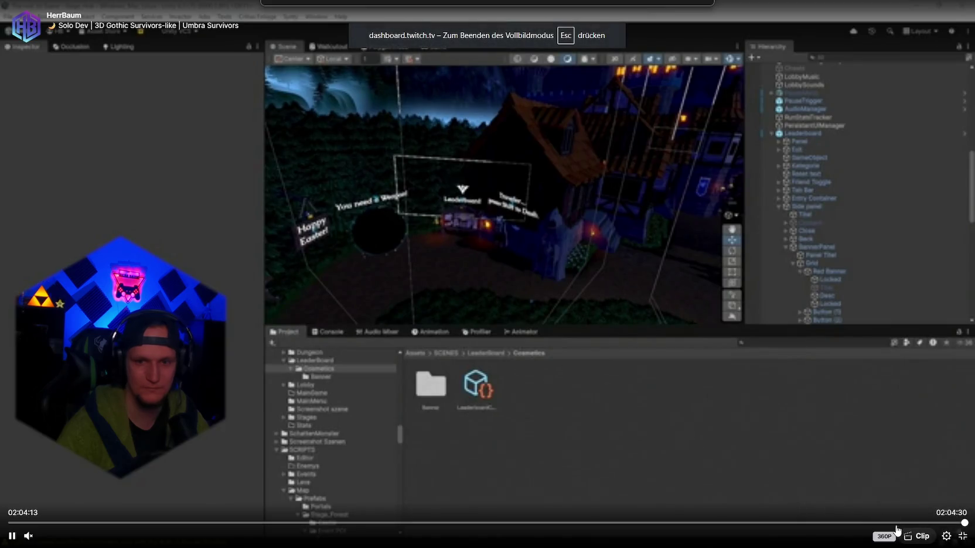
click(946, 536)
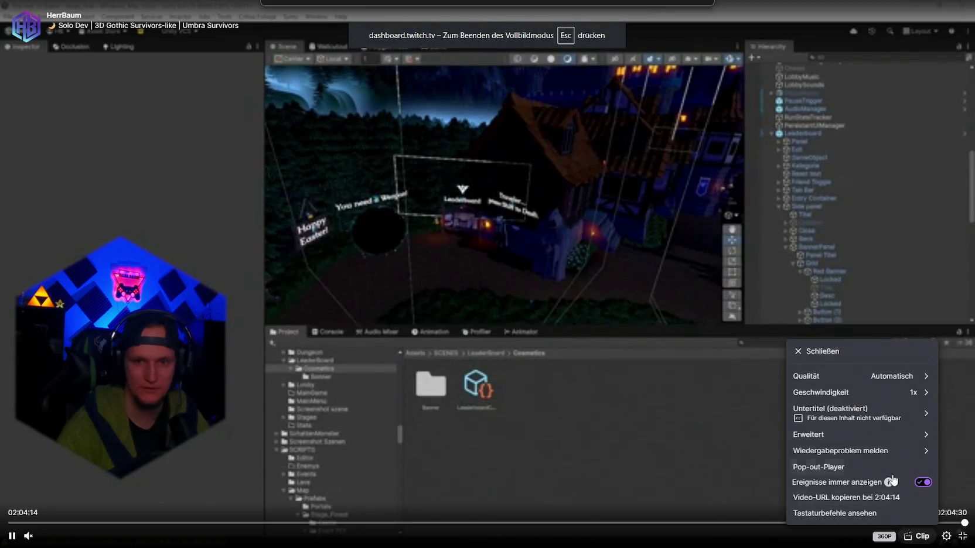
click(858, 377)
click(826, 451)
Step: Seek the replay to around 01:56 and play it at 2x speed
click(851, 523)
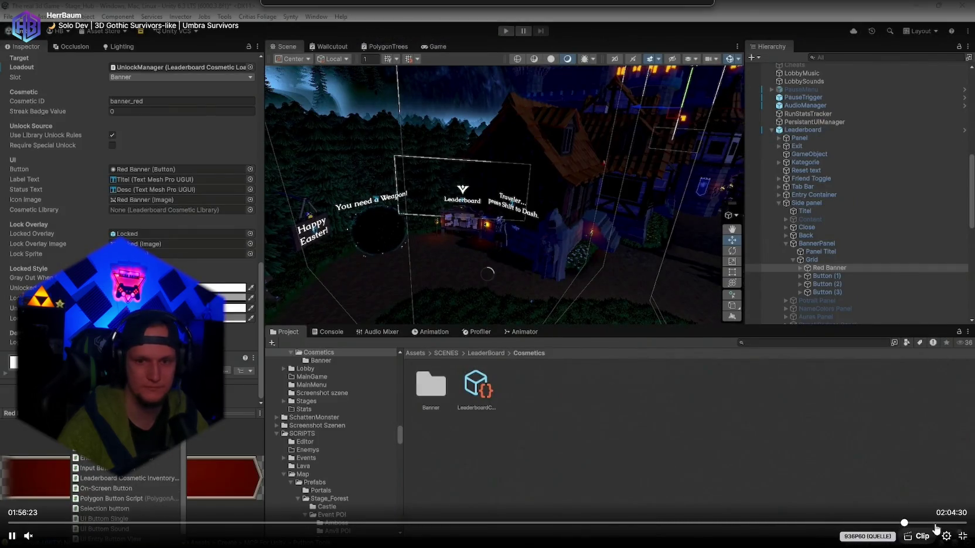
click(962, 536)
click(795, 489)
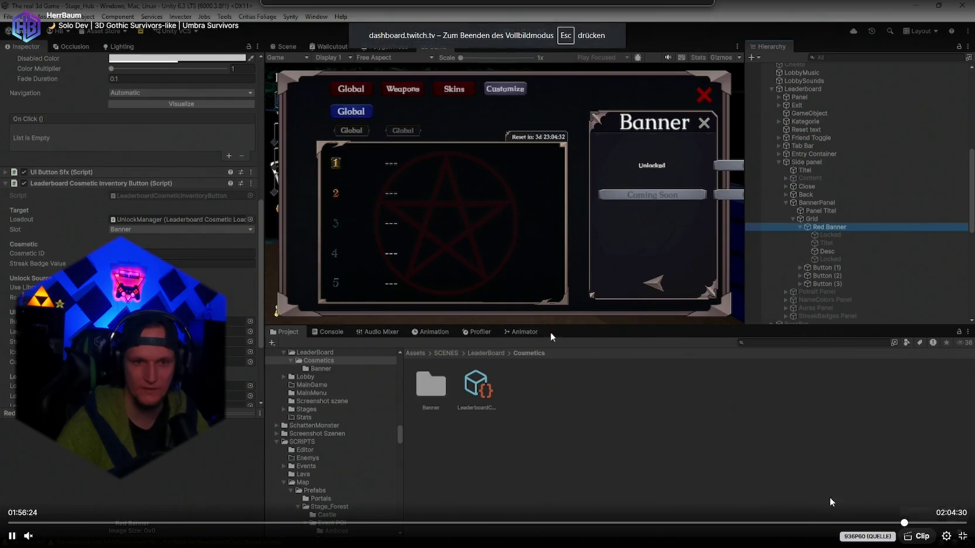
click(914, 523)
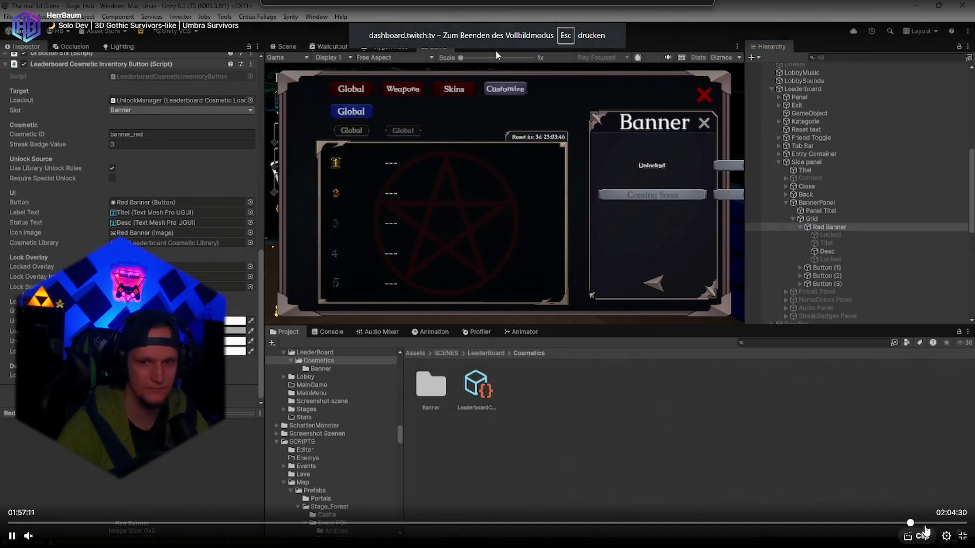
click(946, 536)
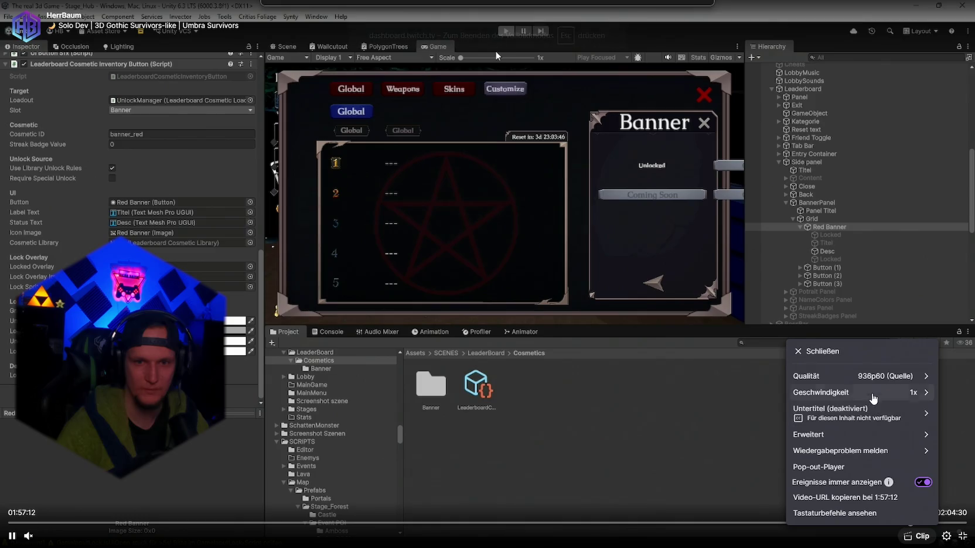
click(868, 399)
click(807, 513)
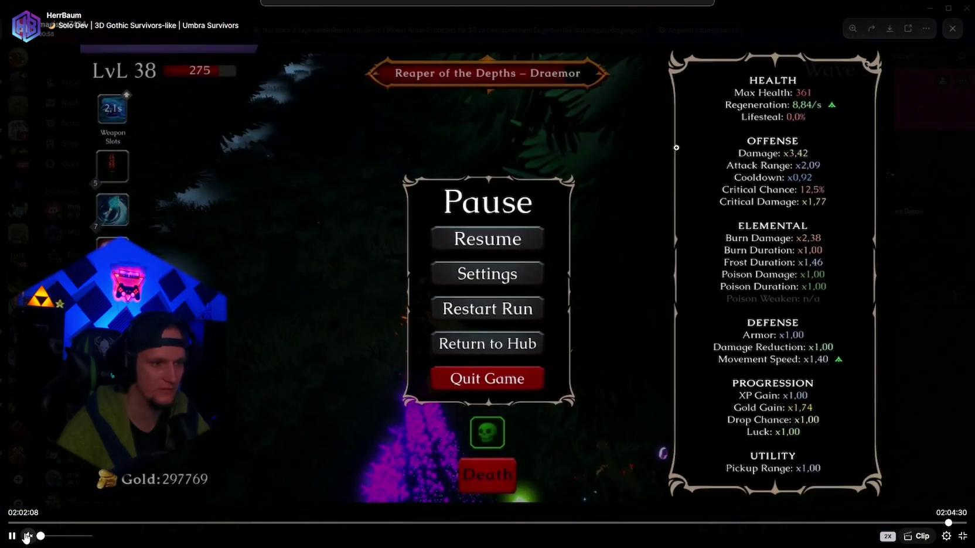
Step: Pause the replay at 02:02:09, exit fullscreen, and switch back to Unity
click(571, 470)
click(962, 535)
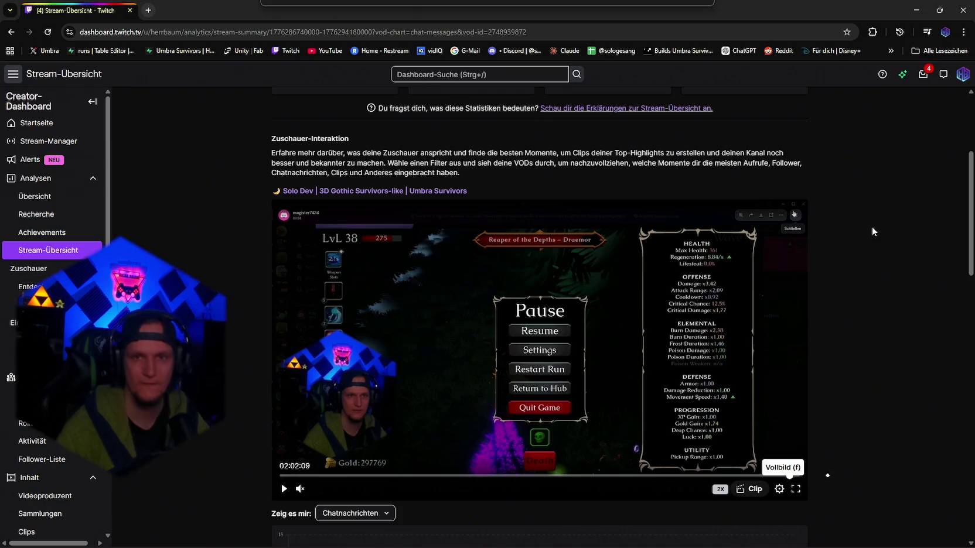
key(alt+Tab)
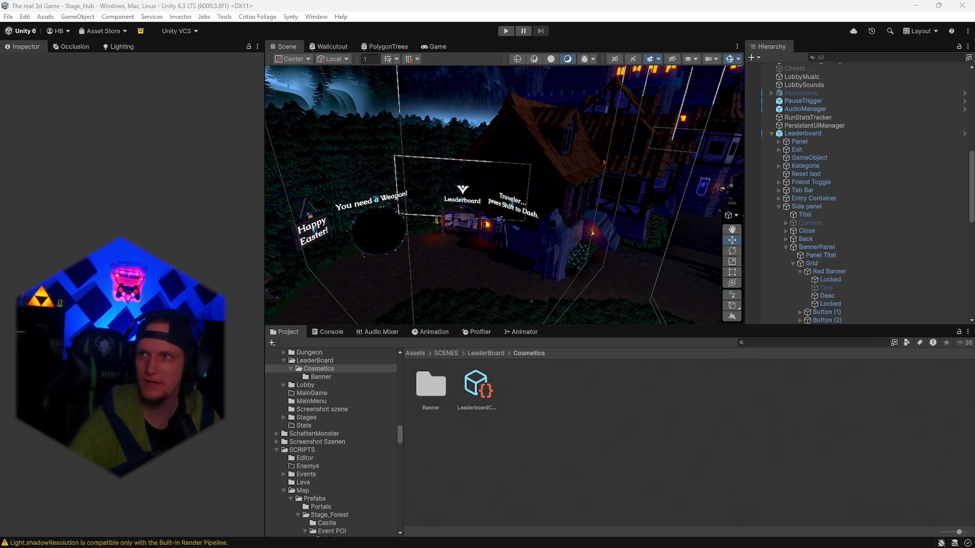
Step: Alt-Tab from the Unity editor to the inStreamly Allegra 2026_2 sponsorship page in Chrome
key(alt+Tab)
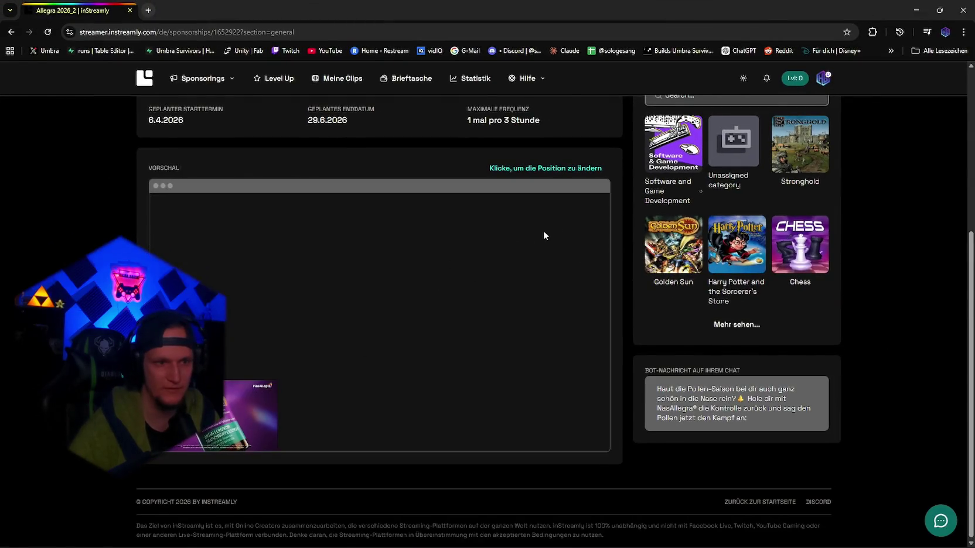
Step: Save the sponsor graphic's lower-left preview position, cancel a second repositioning, and scroll to the top
click(530, 170)
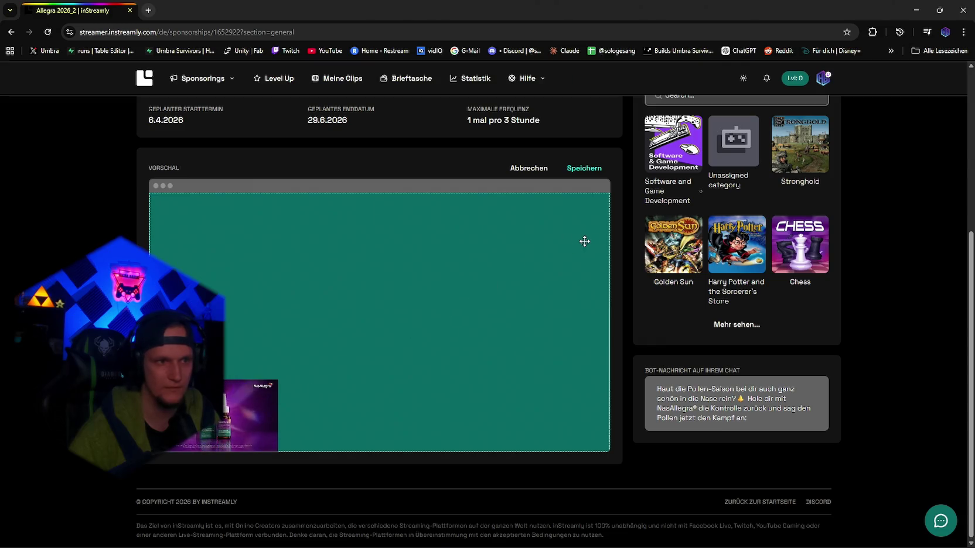
click(583, 168)
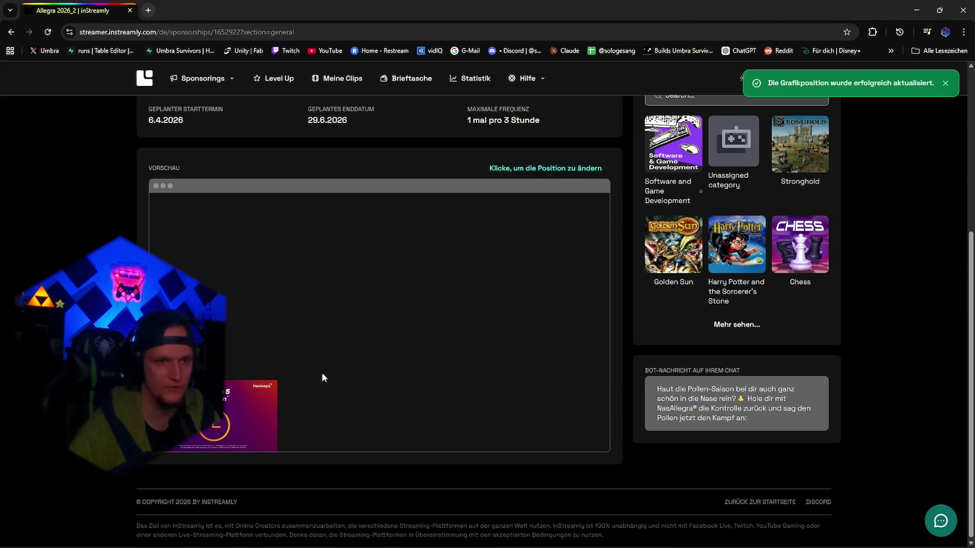
click(541, 169)
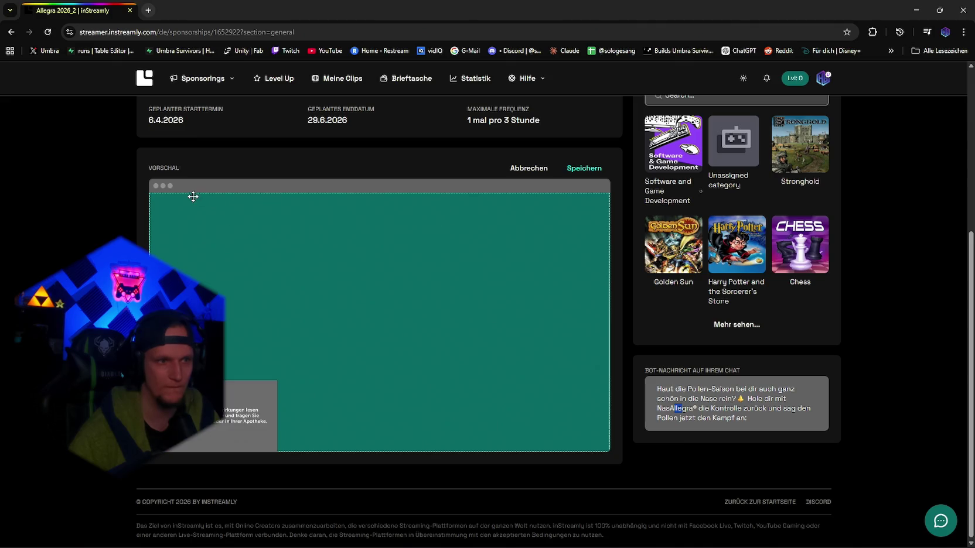
click(523, 171)
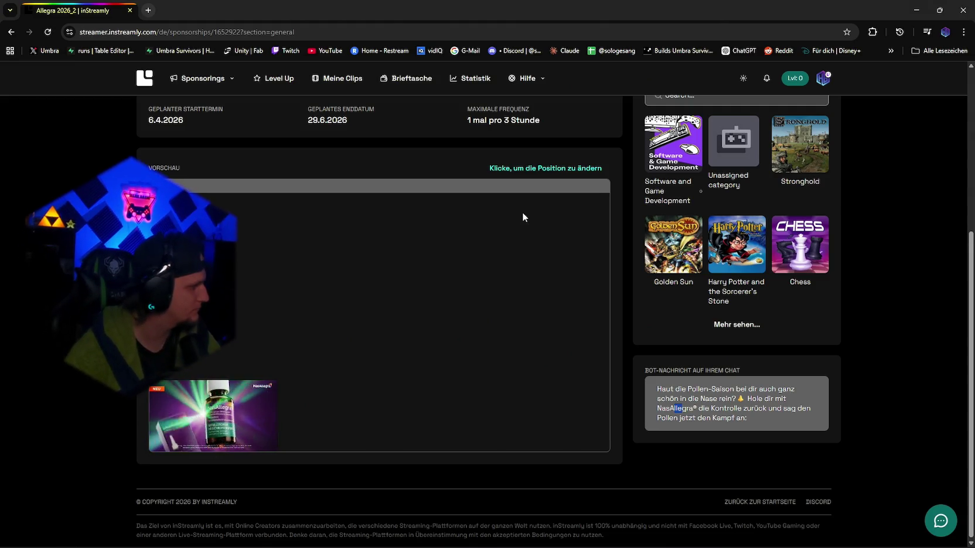
scroll(536, 372, up, 5)
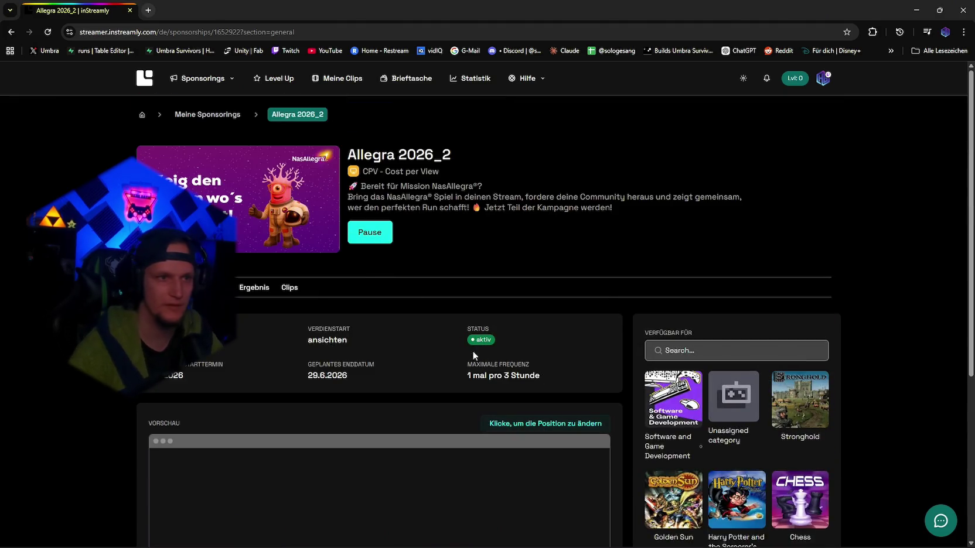
Step: Open Meine Sponsorings in a new tab, run the Streaming-Code test animation, then return to the Allegra tab
click(209, 121)
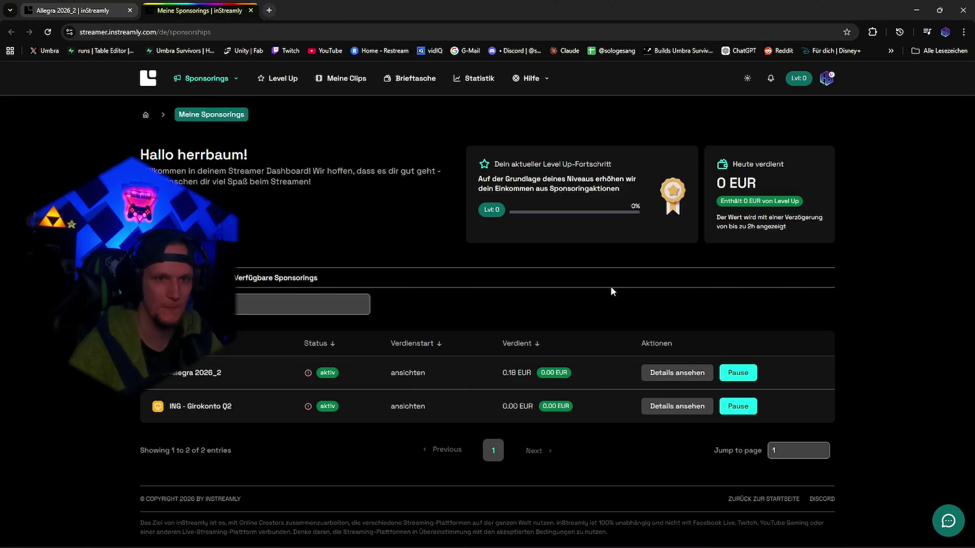
click(824, 82)
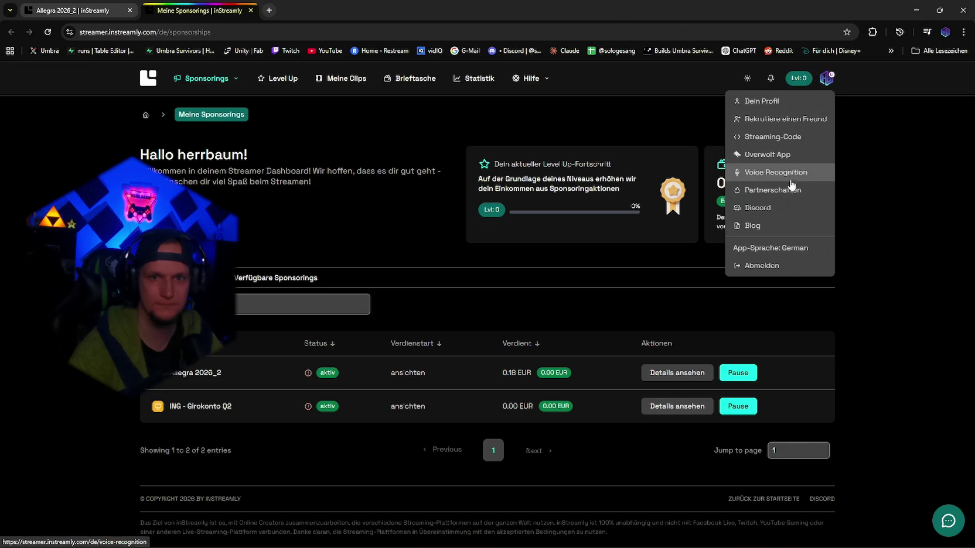
click(793, 137)
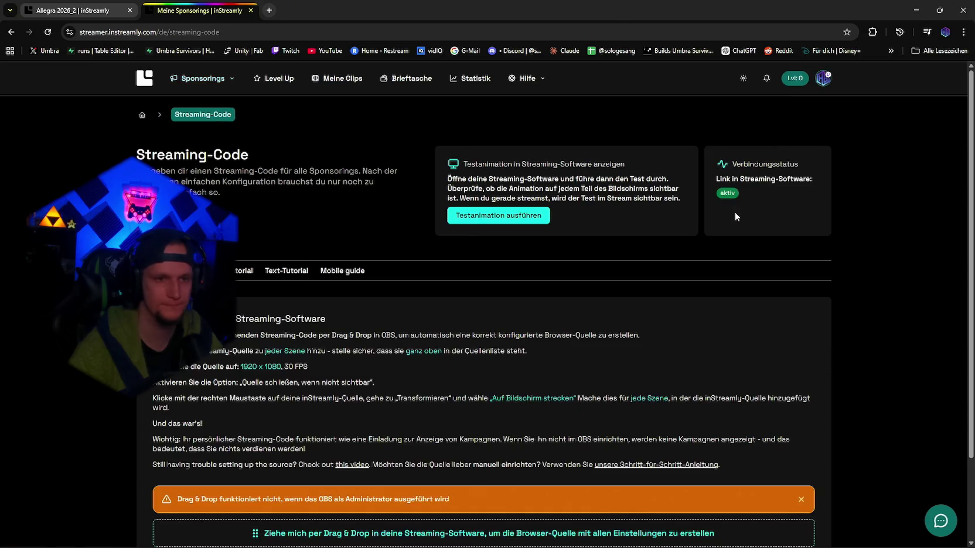
click(497, 224)
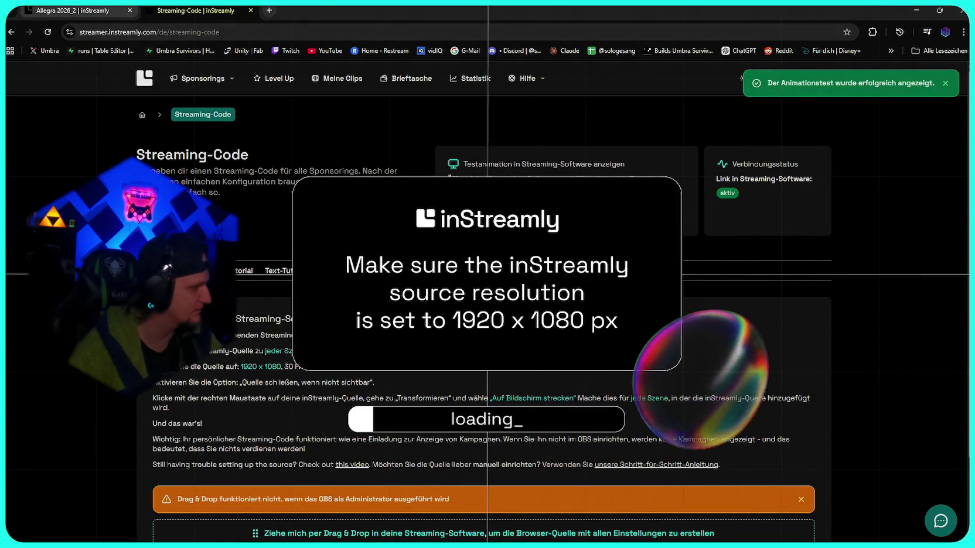
scroll(487, 293, down, 2)
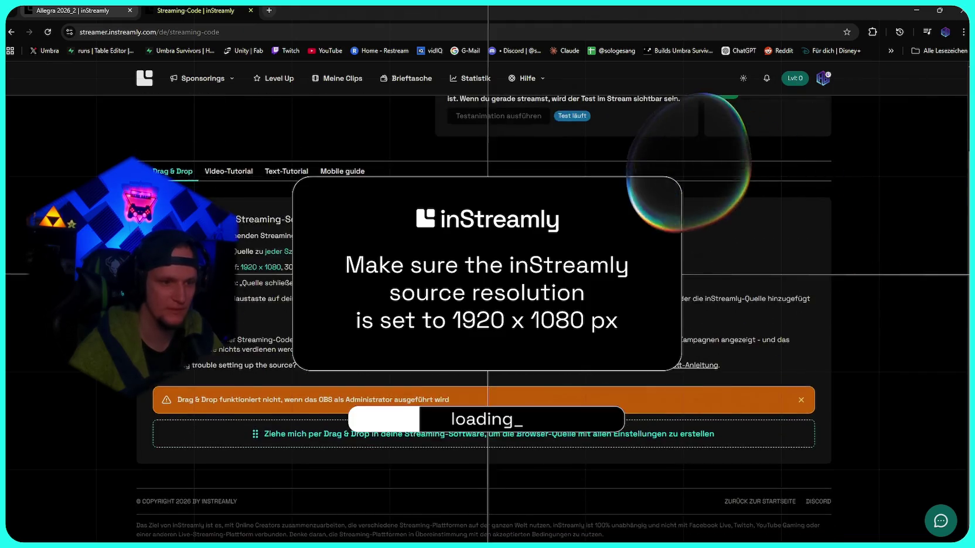
scroll(442, 162, up, 2)
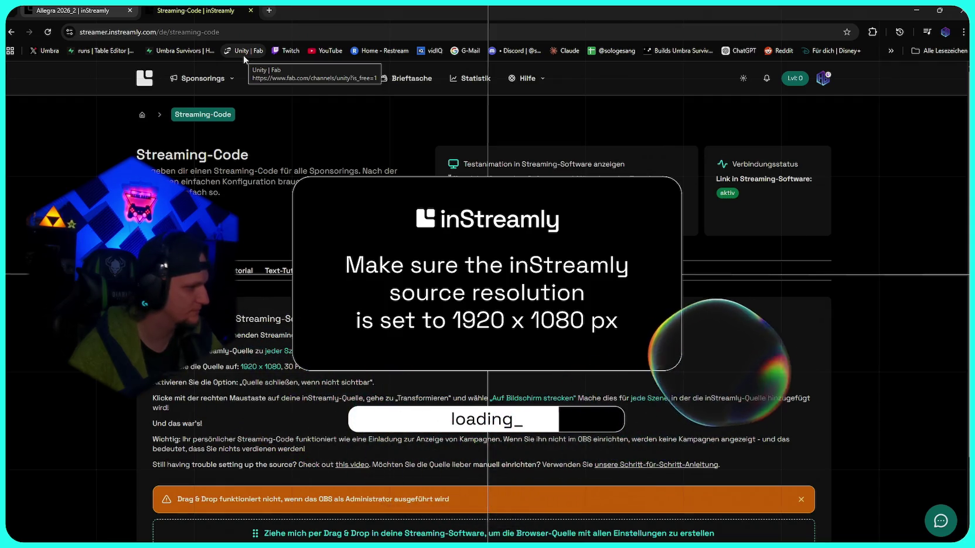
key(ctrl+shift+Tab)
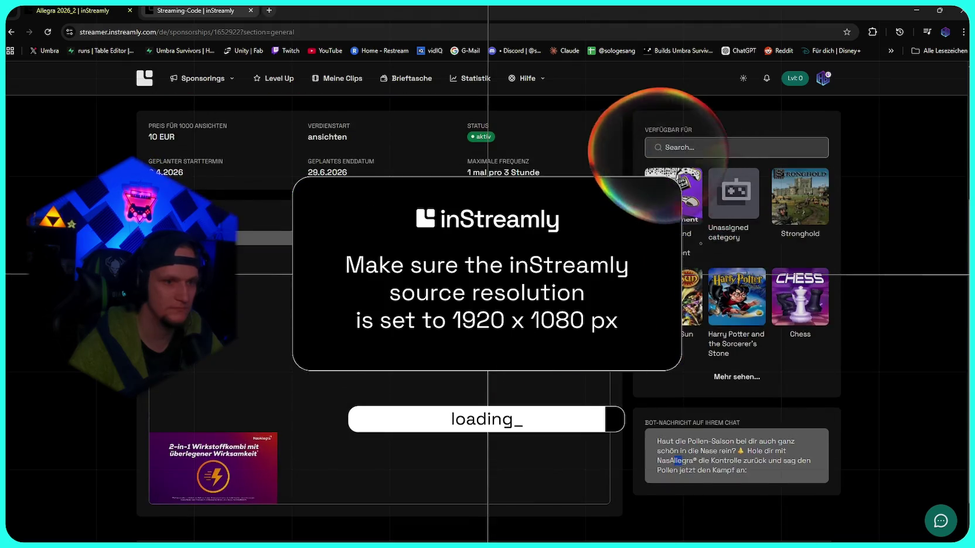
scroll(369, 295, up, 4)
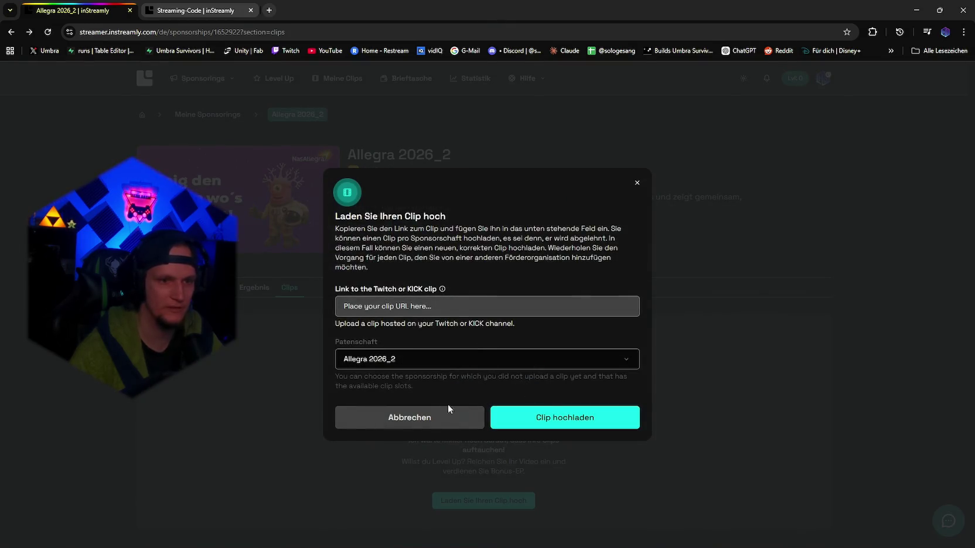
Step: Close the clip upload dialog and review the Allegra 2026_2 statistics
click(454, 423)
click(190, 287)
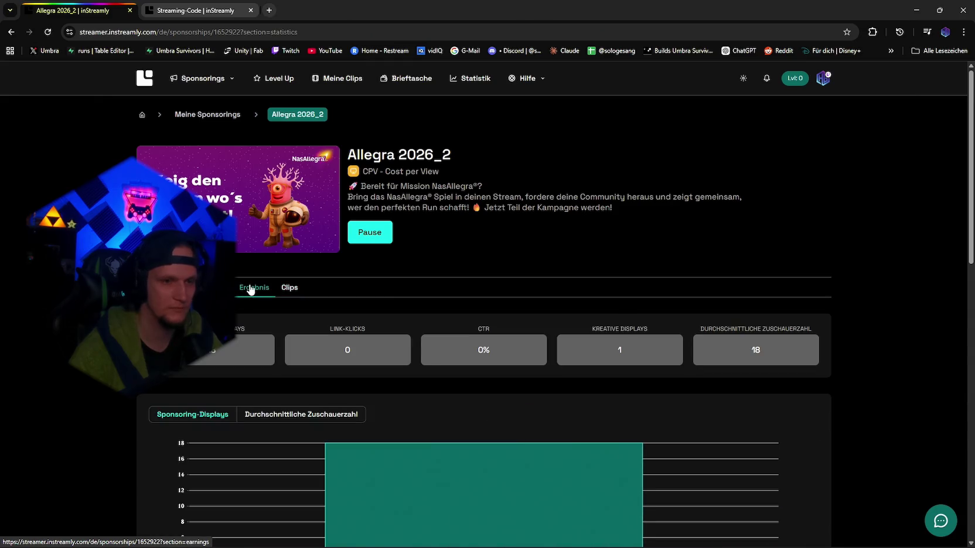
scroll(250, 289, down, 2)
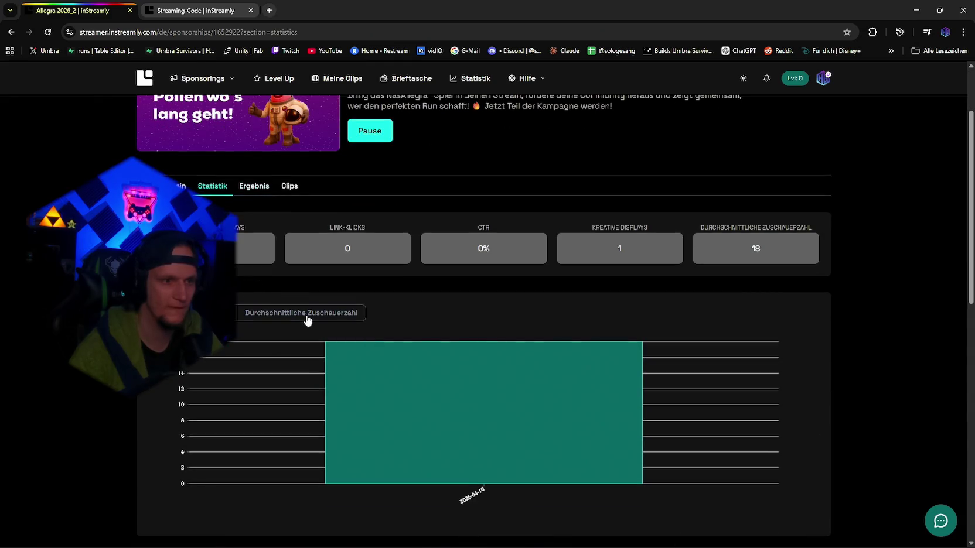
scroll(305, 319, up, 2)
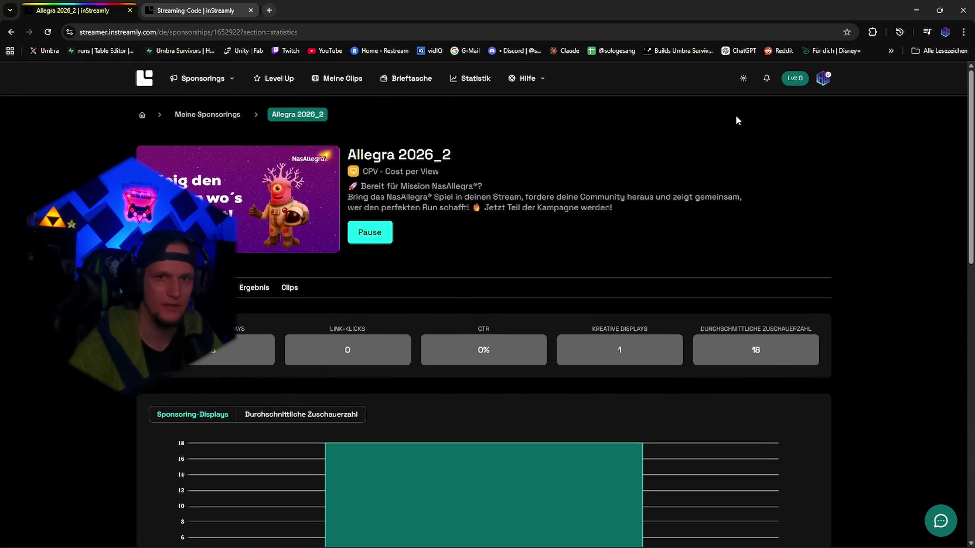
Step: Check Allegra 2026_2's 0.18 EUR result from Meine Sponsorings, then open ING - Girokonto Q2 details
click(207, 114)
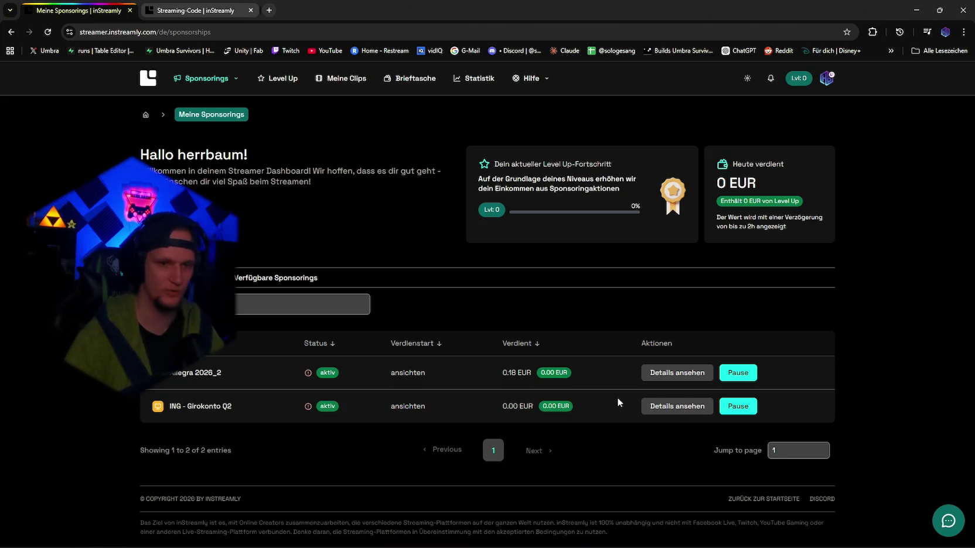
click(677, 376)
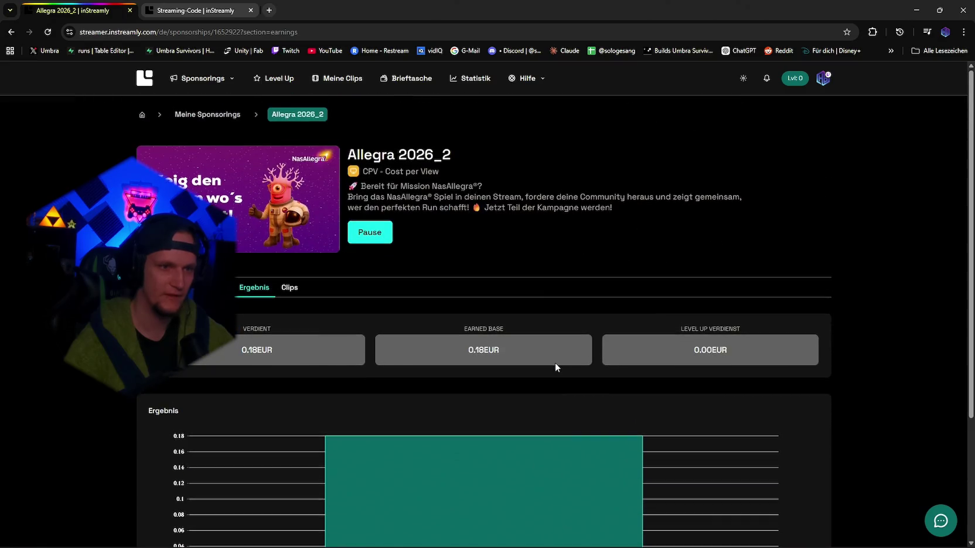
key(alt+Left)
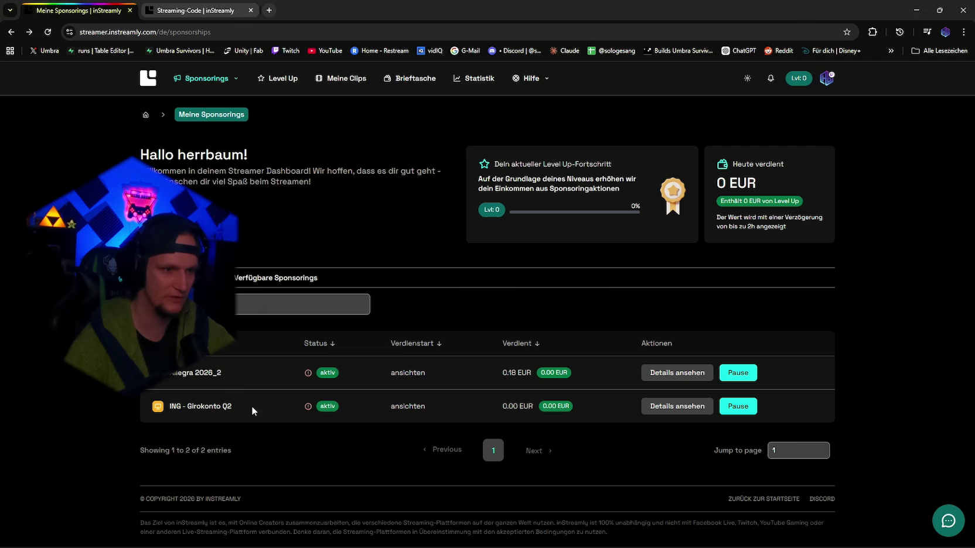
click(677, 406)
Step: Browse the ING - Girokonto Q2 Allgemein, Ergebnis, Statistik and Clips sections
scroll(237, 247, down, 1)
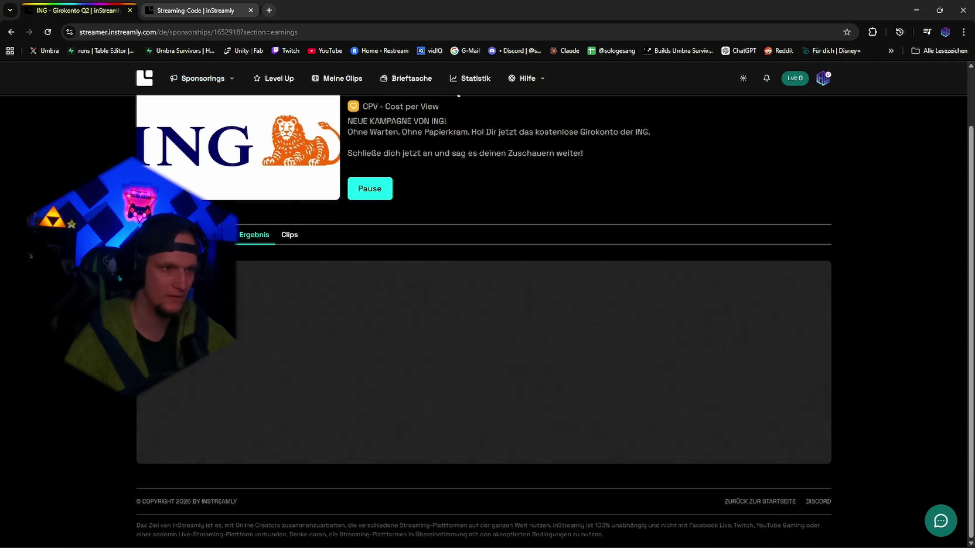
click(169, 234)
scroll(520, 216, down, 3)
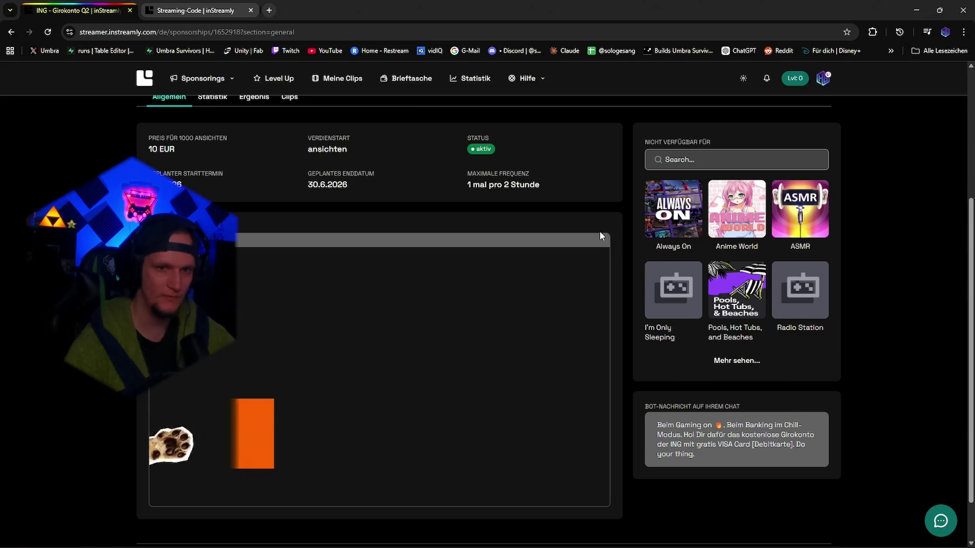
scroll(261, 281, up, 2)
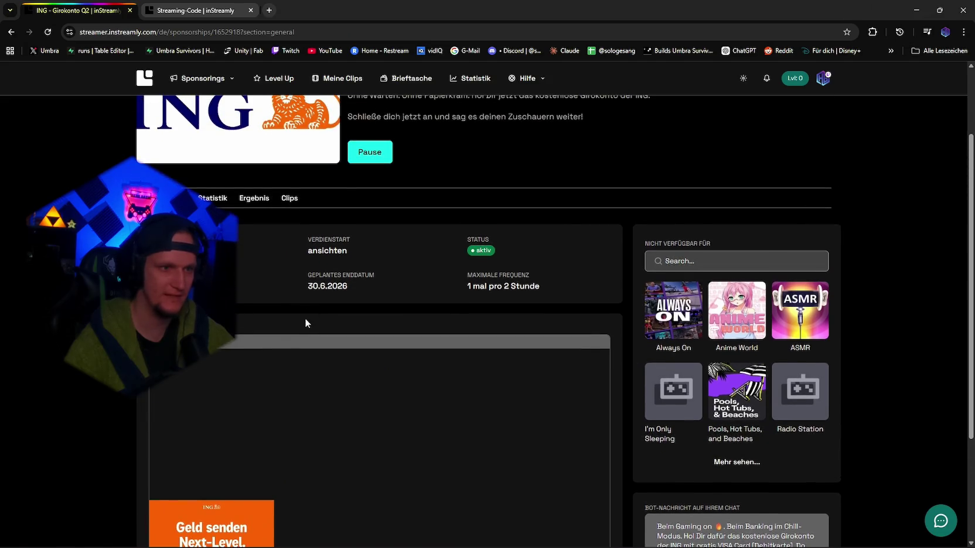
click(253, 199)
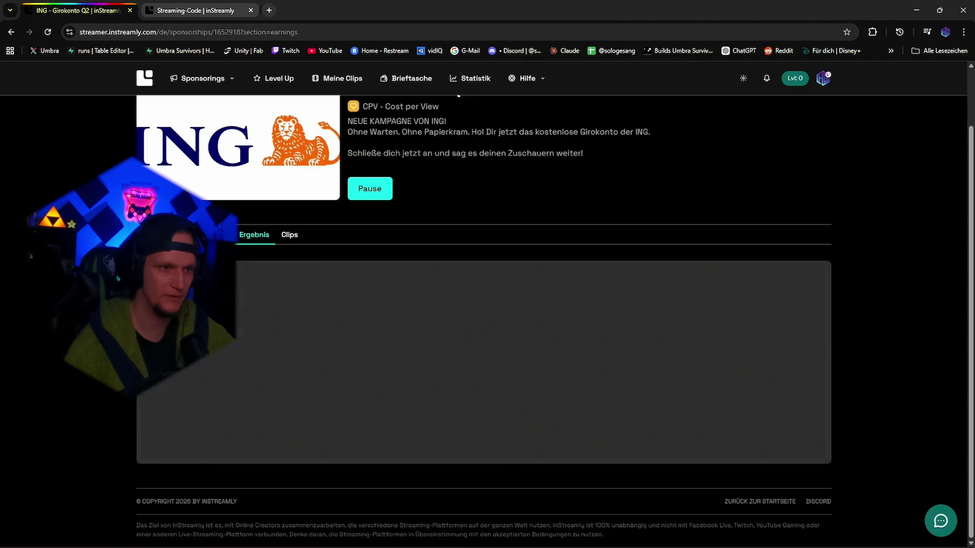
click(211, 233)
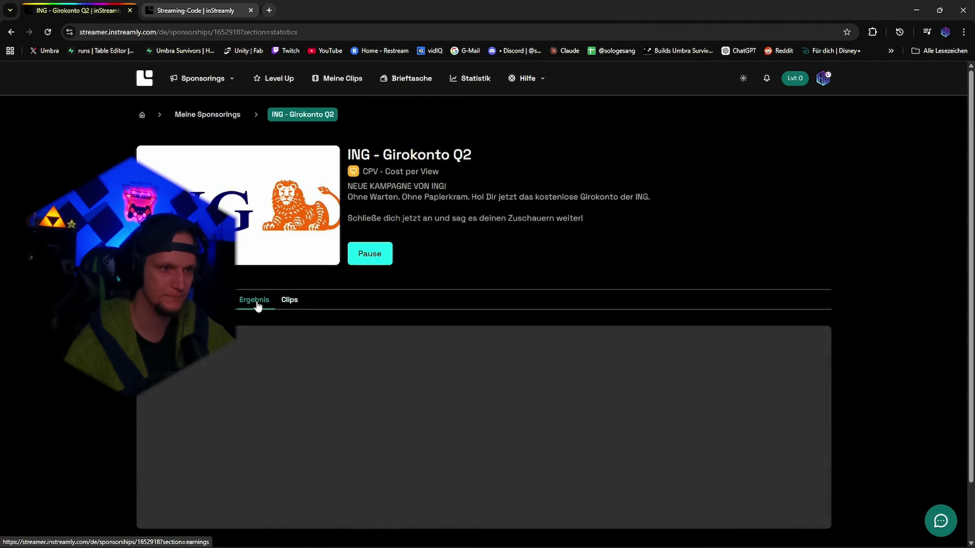
click(287, 300)
Step: Return to the Allgemein section and scroll down to the playing ad preview
click(409, 416)
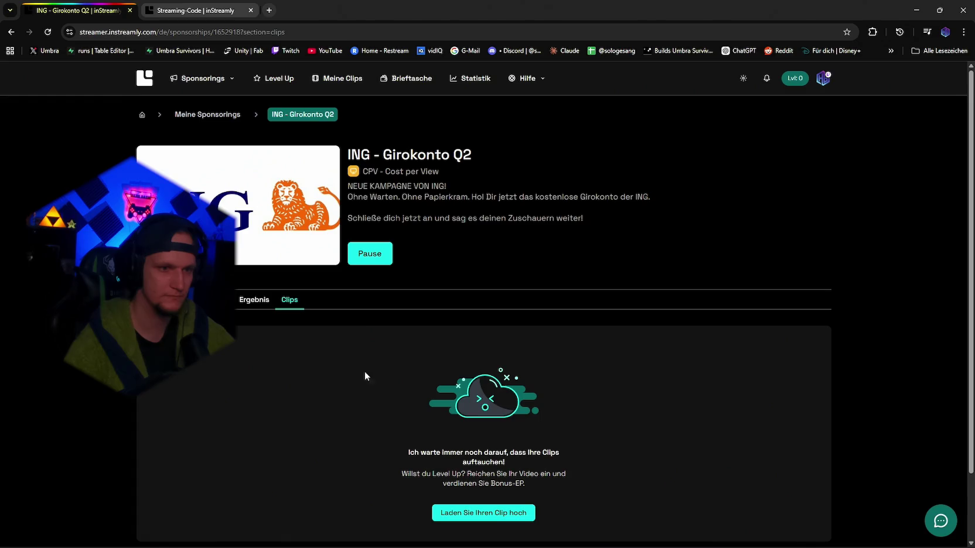
click(258, 300)
scroll(299, 329, down, 5)
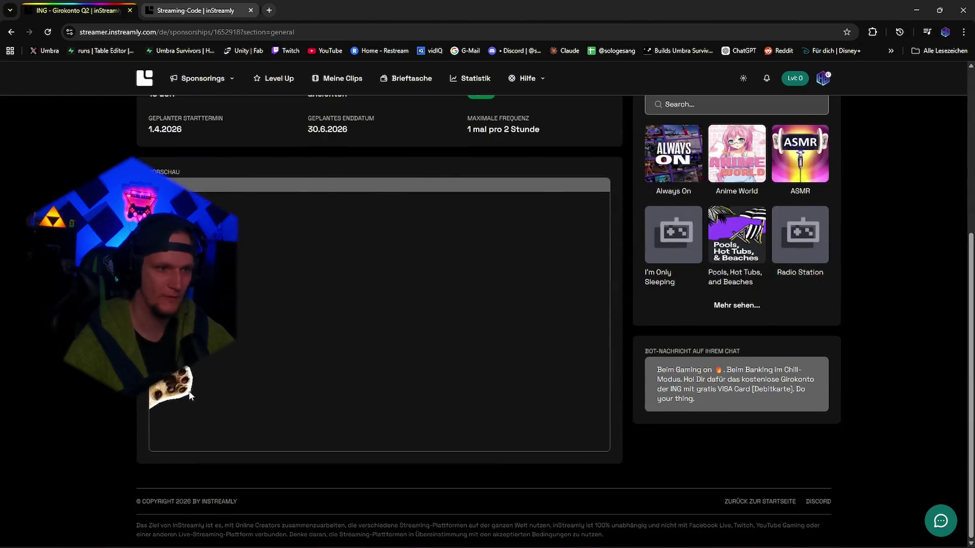
scroll(412, 377, up, 3)
scroll(486, 375, down, 3)
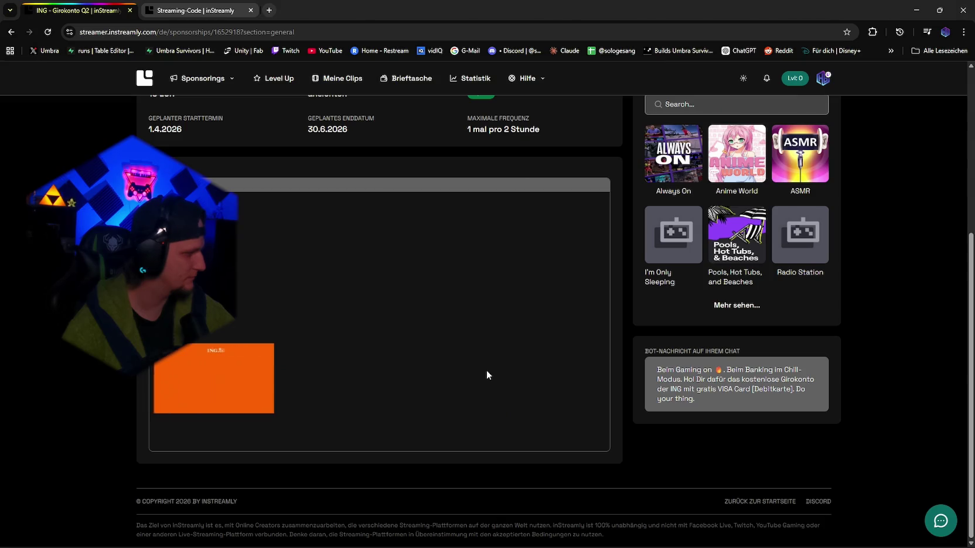
Step: Watch the ING ad video in its own tab, then close it, the Streaming-Code tab and Chrome
right_click(387, 397)
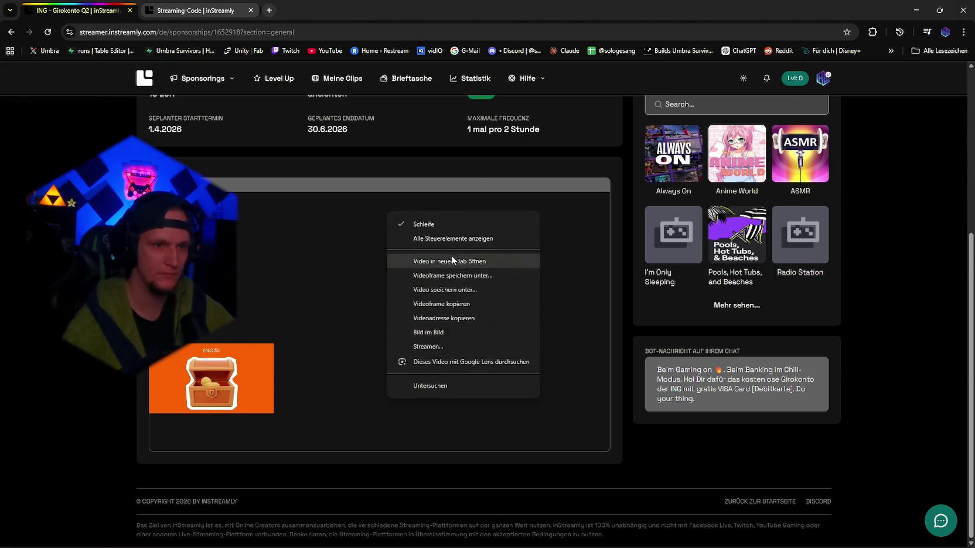
click(434, 260)
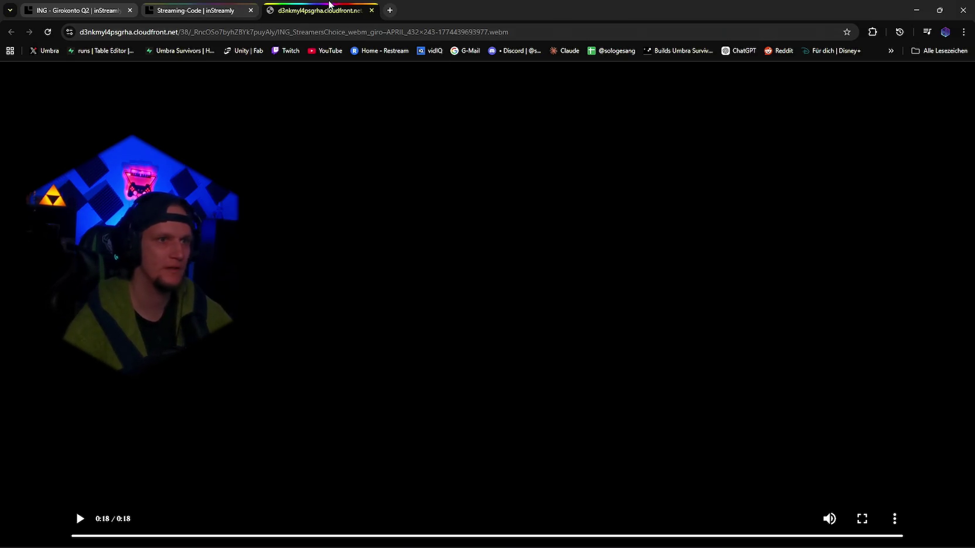
click(370, 11)
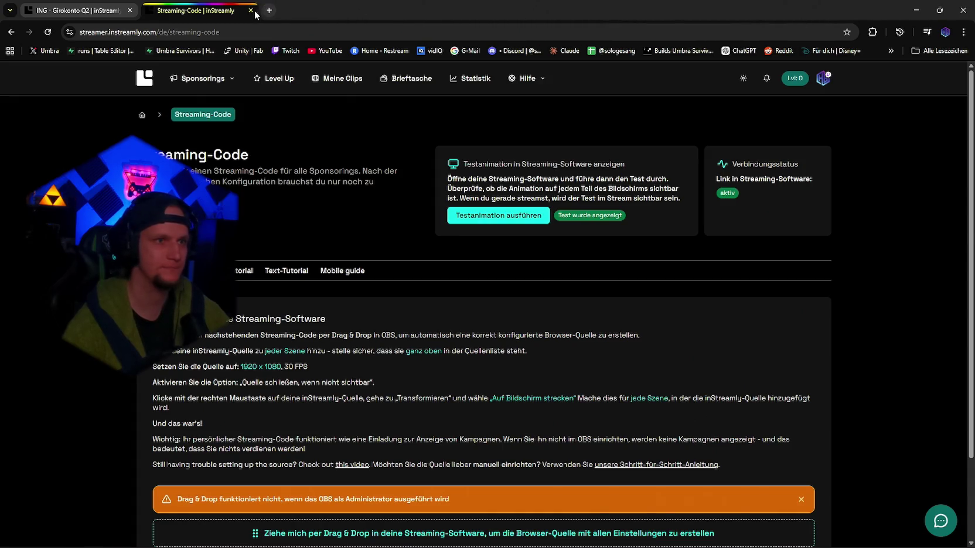
click(252, 10)
click(964, 7)
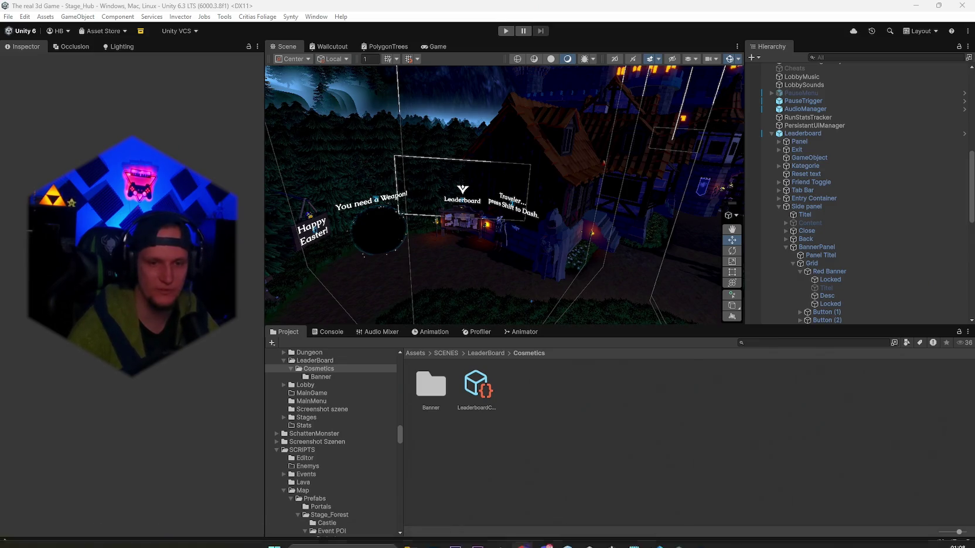
Step: Orbit the Stage_Hub Scene view, then bring up the Leaderboard-System VS Code window
mouse_move(498, 234)
mouse_down()
mouse_move(398, 200)
mouse_move(267, 183)
mouse_move(722, 219)
mouse_move(542, 249)
mouse_up()
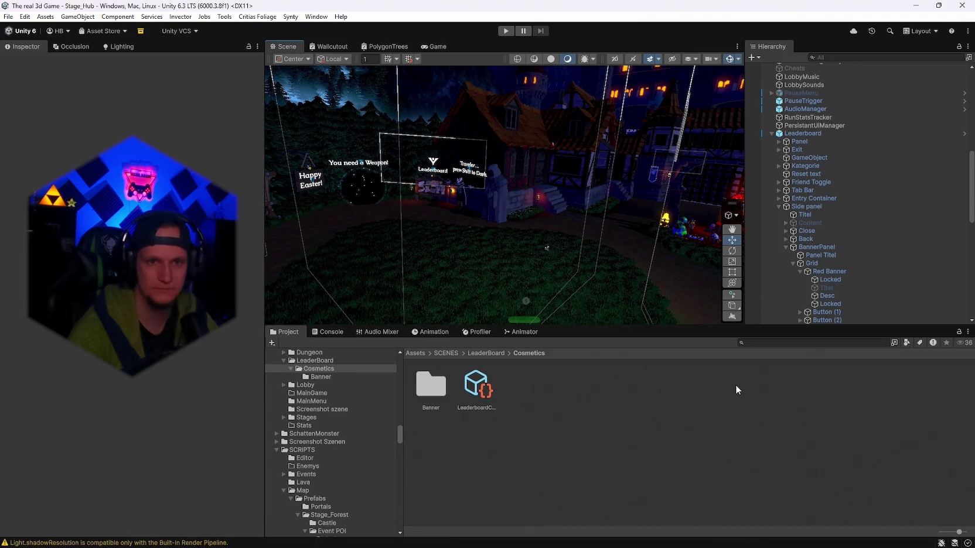
mouse_move(656, 534)
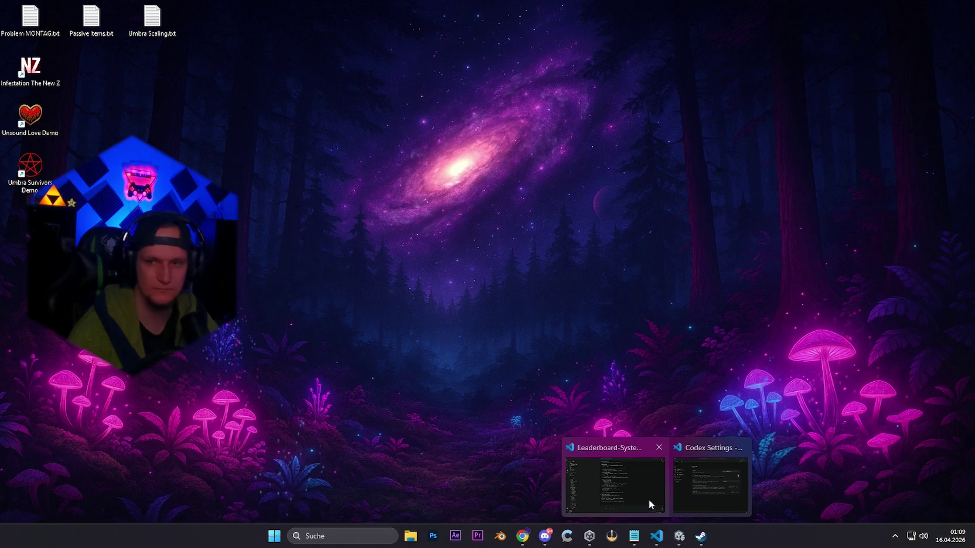
click(621, 499)
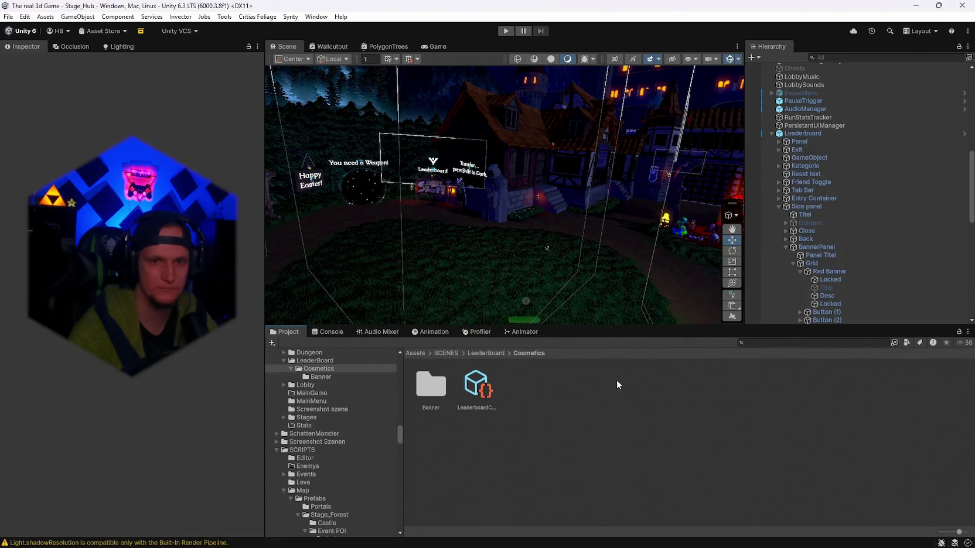
mouse_move(615, 546)
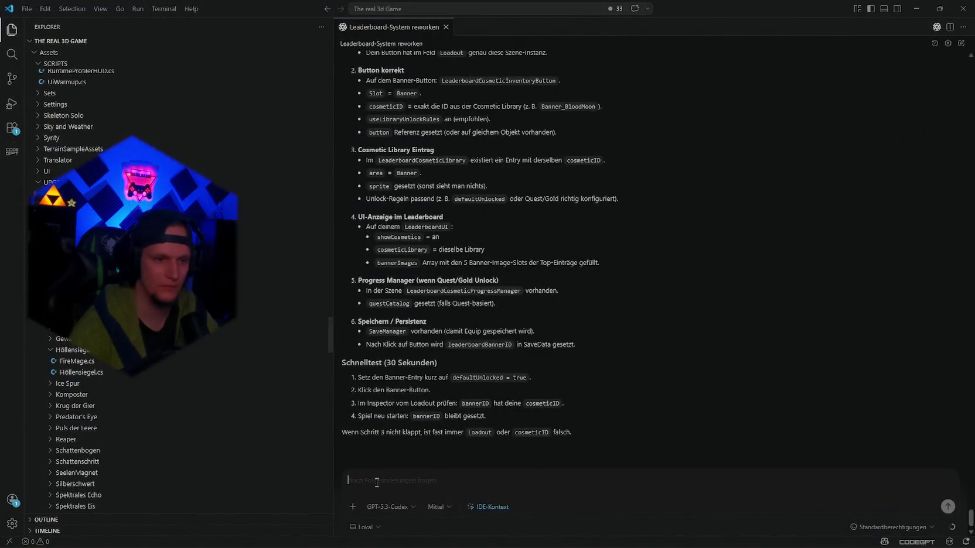
Step: Ask Codex to add an equip-status badge to LeaderboardCosmeticInventoryButton.cs
text(jetzt brau)
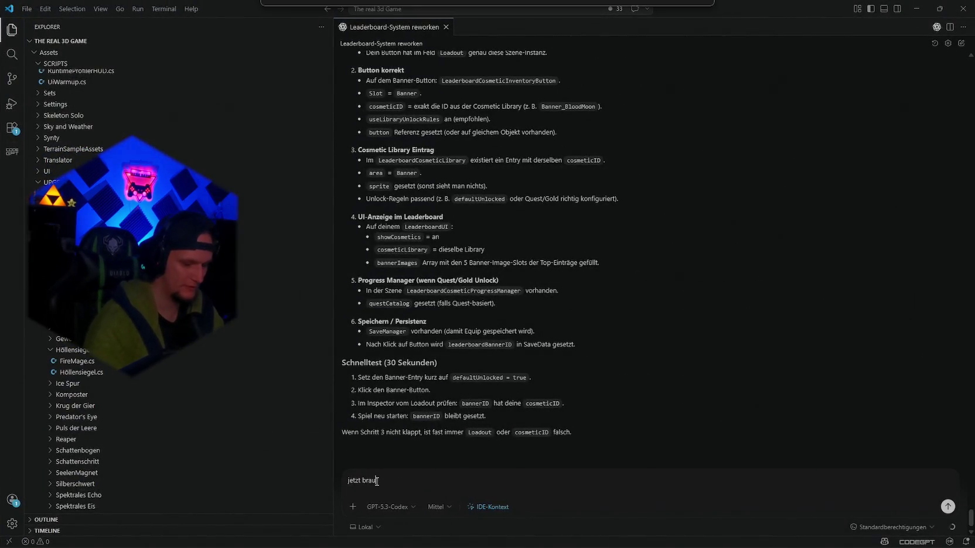
text(chen wnoch ein equped)
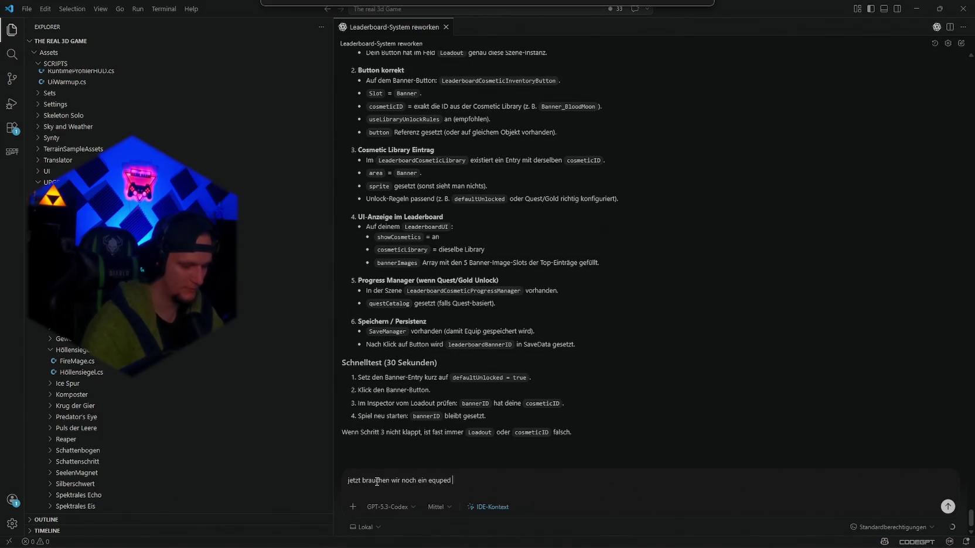
text( batche wo ein imga)
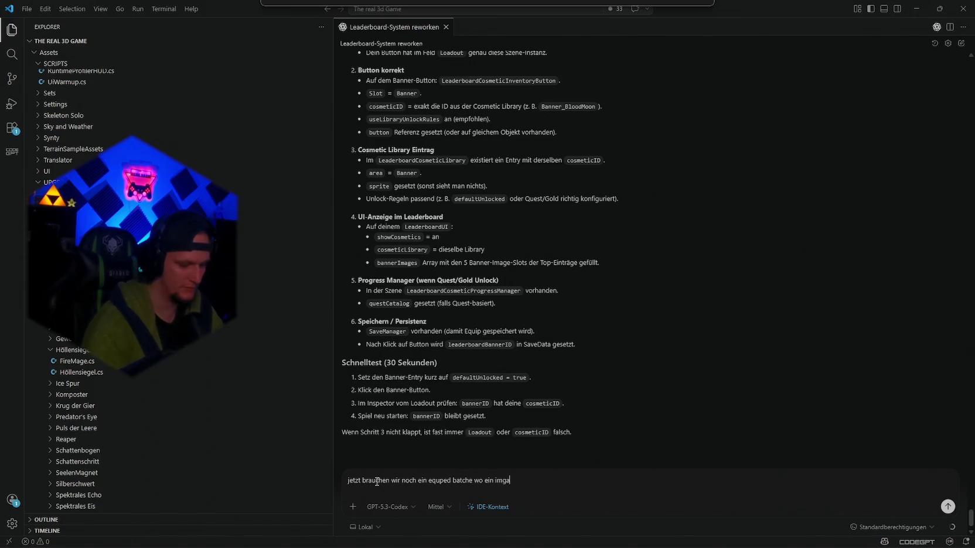
text(ehschaltet wird je anch)
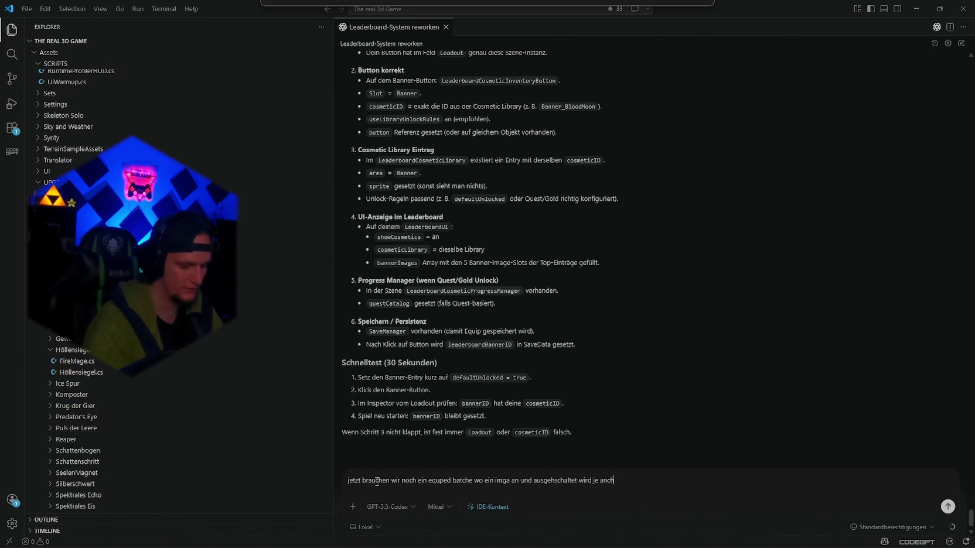
text( status)
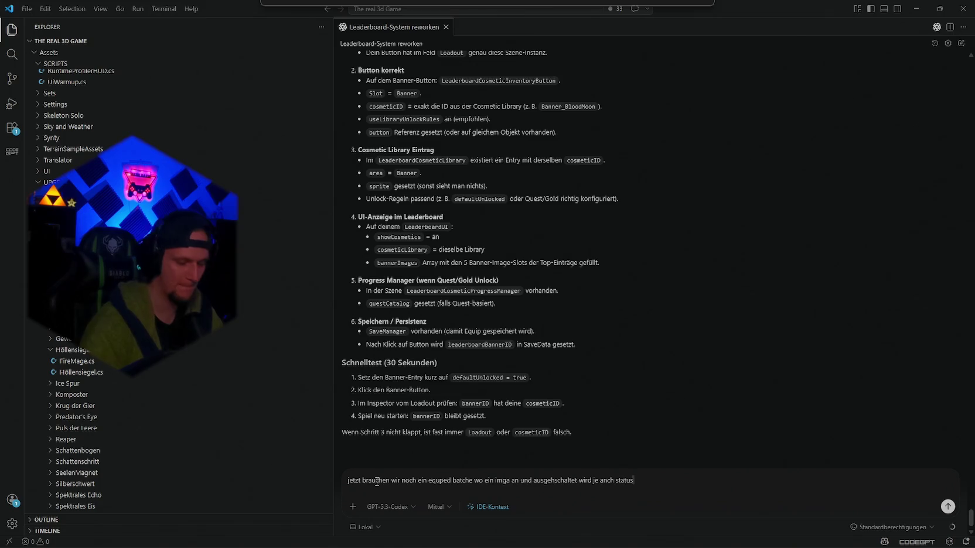
key(Return)
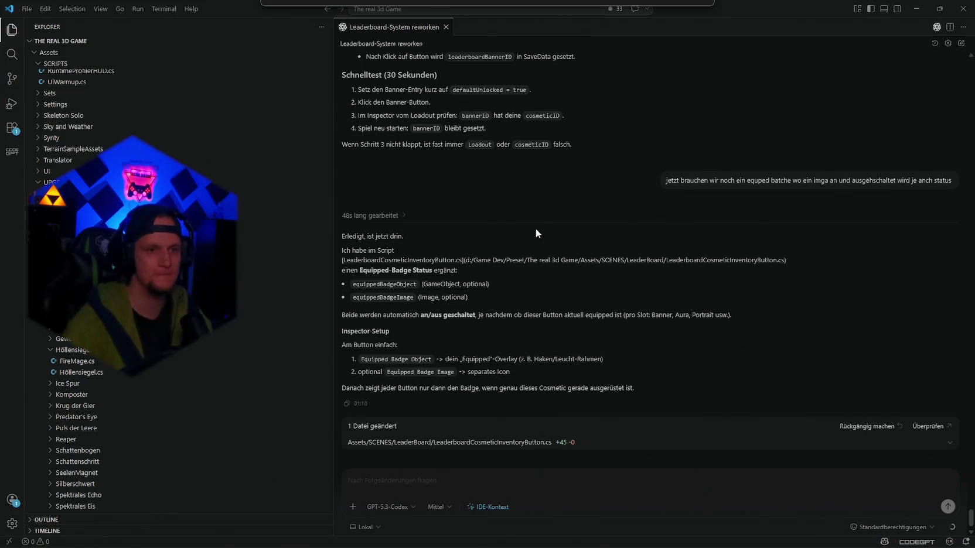
Step: Alt-Tab from Visual Studio Code back to the Unity editor
key(alt+Tab)
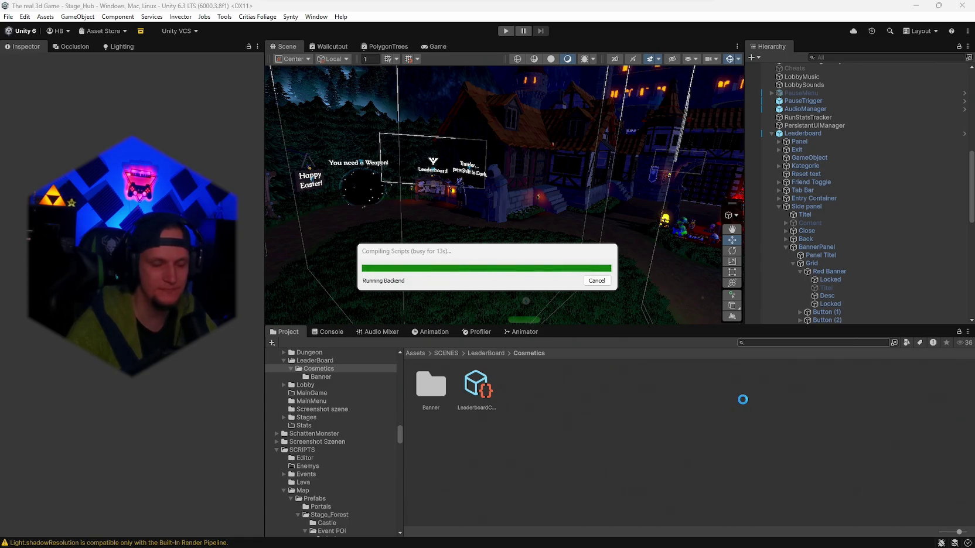
click(764, 345)
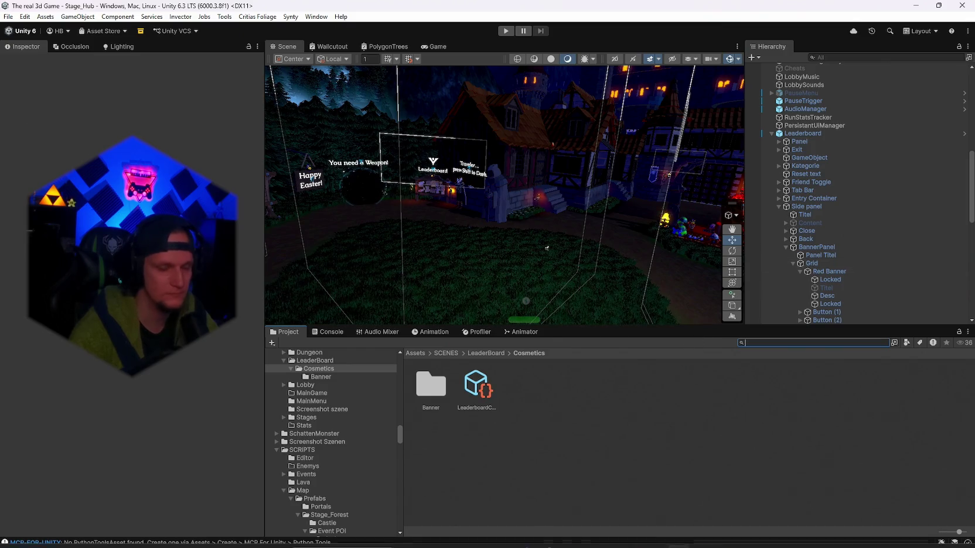
click(634, 536)
Step: Insert 'orbs gehen in die höhe' as a new To Do line after 'pfeile', then minimize Notepad
scroll(479, 357, down, 5)
scroll(368, 386, up, 15)
scroll(368, 386, up, 20)
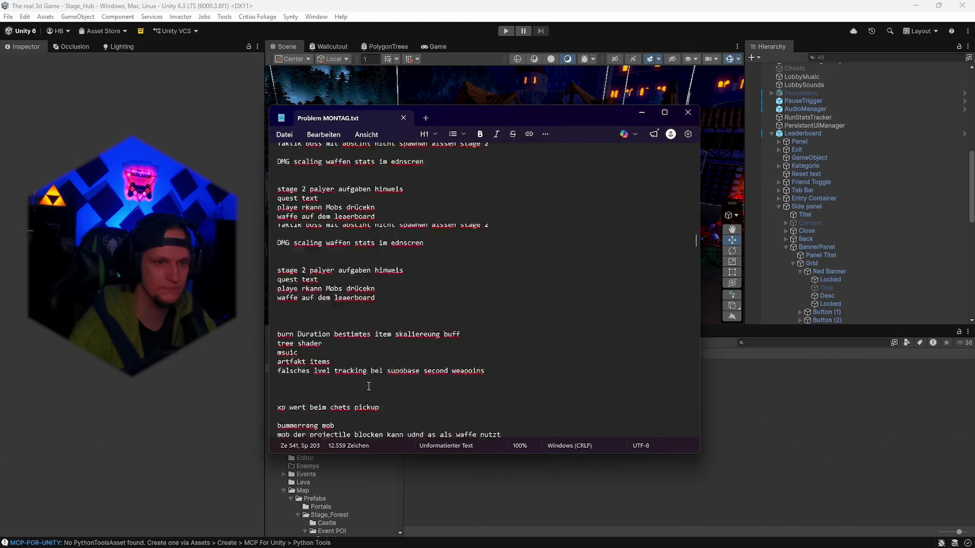
scroll(368, 386, down, 8)
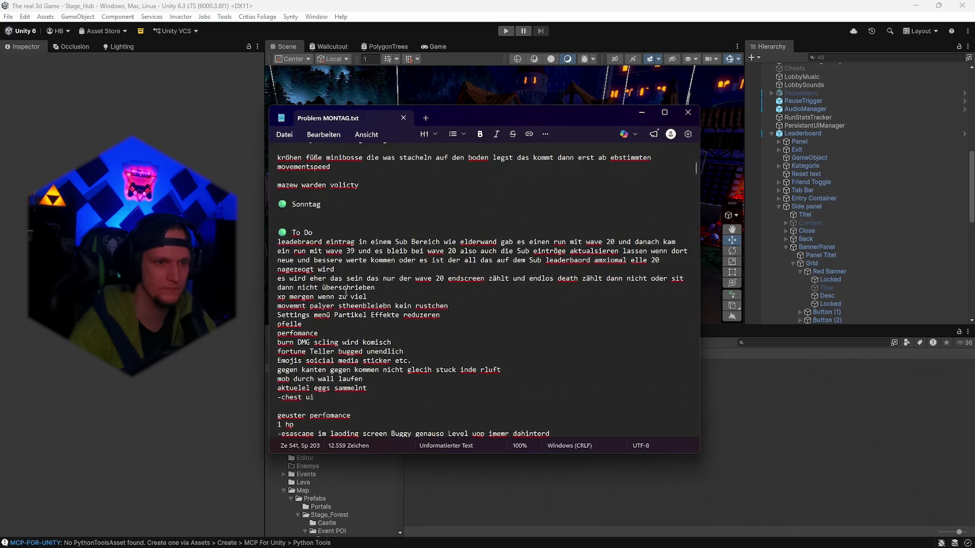
click(320, 324)
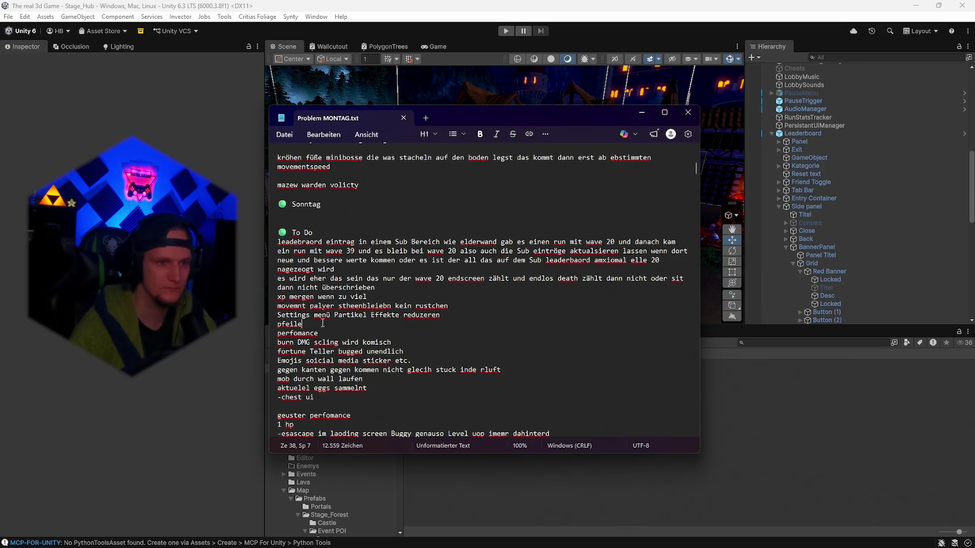
text(')
key(Return)
text(o)
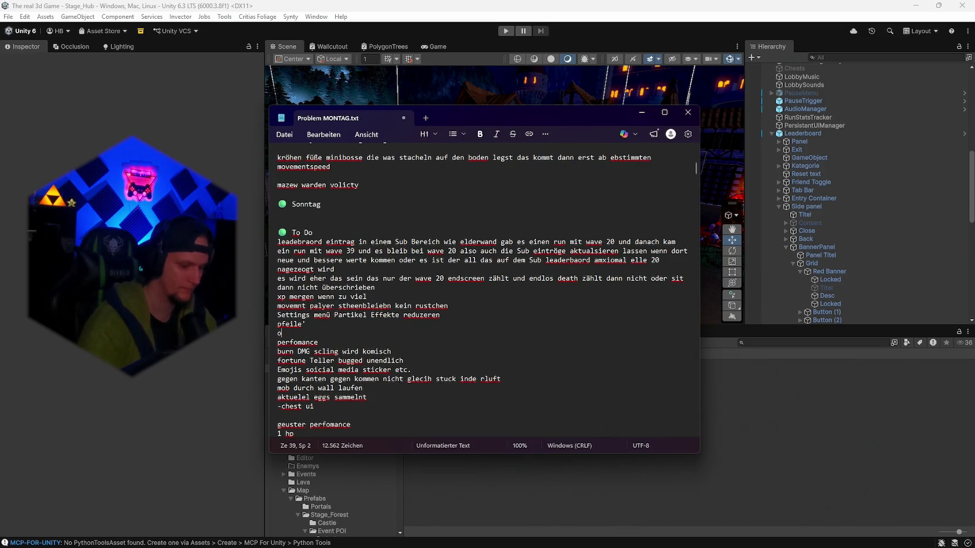
text(rbs gehen in die höhe)
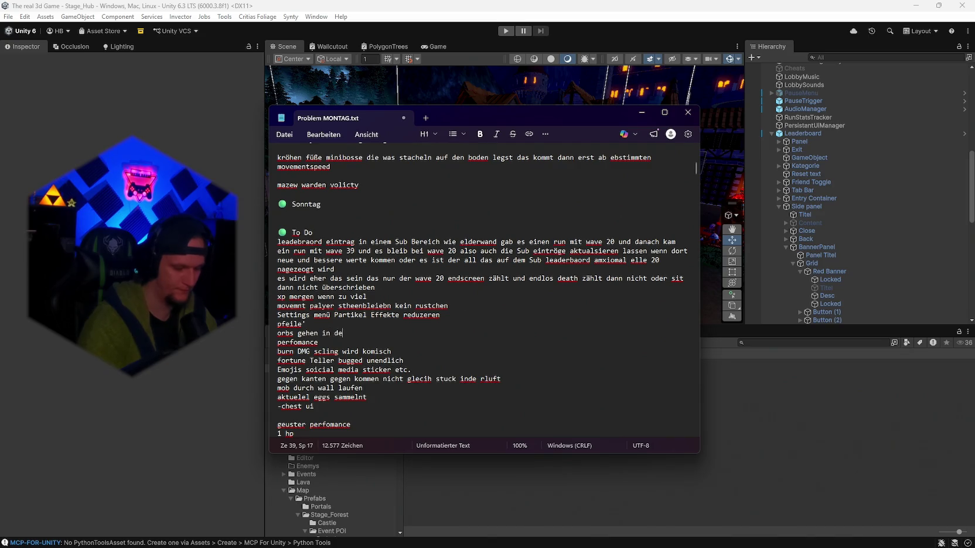
click(641, 111)
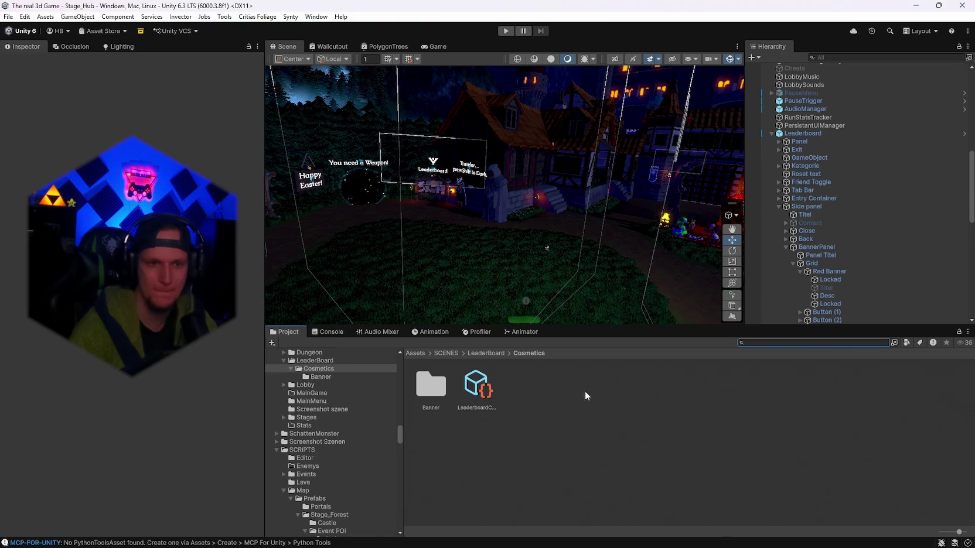
Step: Search 'leaderboard', open the Leaderboard prefab and select the Red Banner object
click(756, 342)
text(leaderboard)
double_click(478, 385)
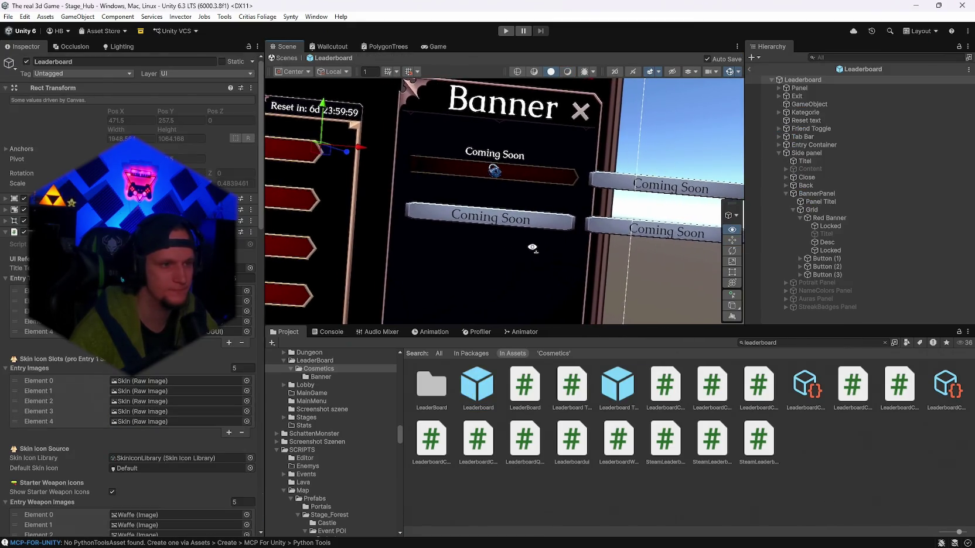
scroll(117, 370, down, 10)
scroll(119, 370, down, 15)
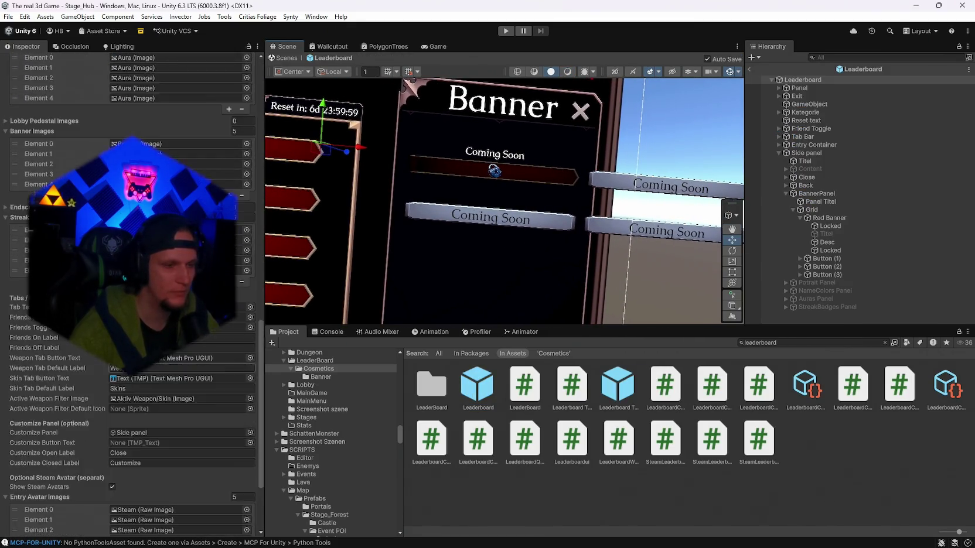
click(828, 217)
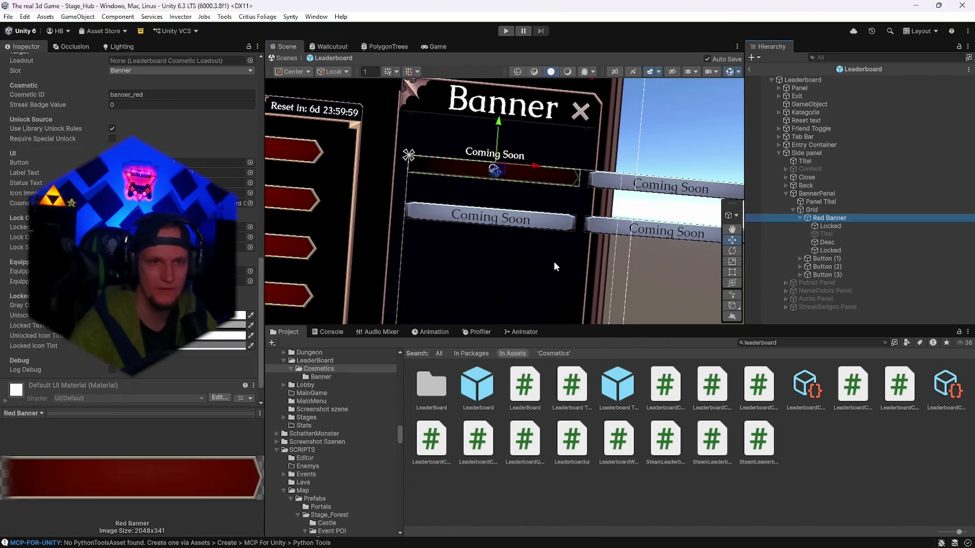
scroll(546, 257, up, 2)
Step: Search 'uiel' in the Project panel and browse the UIelements sprite folder
click(785, 343)
text(uiel)
double_click(431, 385)
mouse_move(638, 299)
mouse_down()
mouse_move(679, 250)
mouse_move(703, 243)
mouse_up()
scroll(758, 416, down, 3)
scroll(757, 418, down, 5)
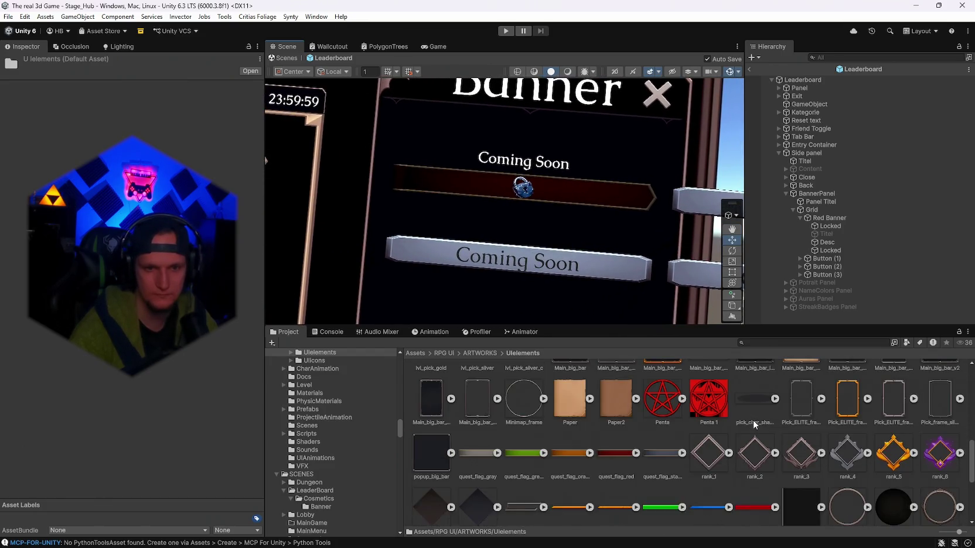
scroll(735, 424, down, 1)
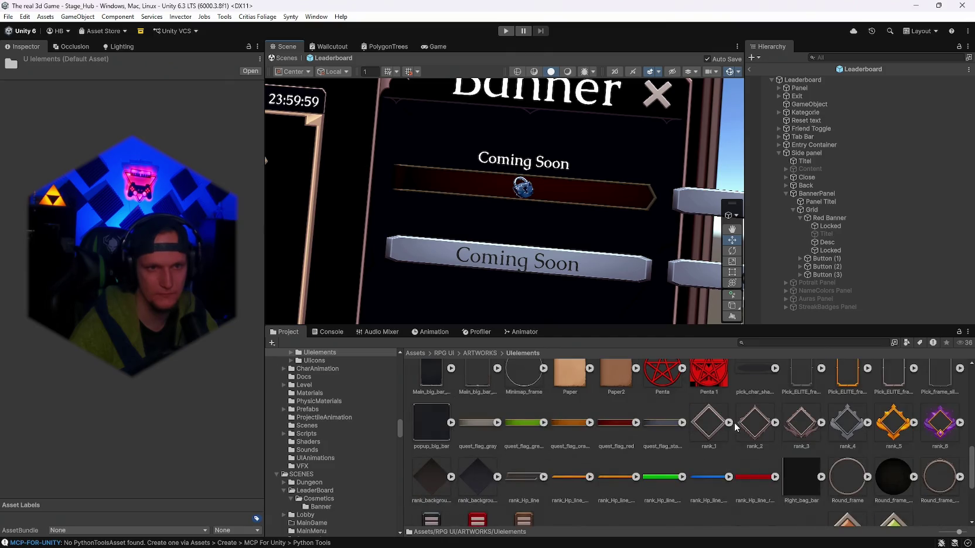
scroll(734, 424, up, 3)
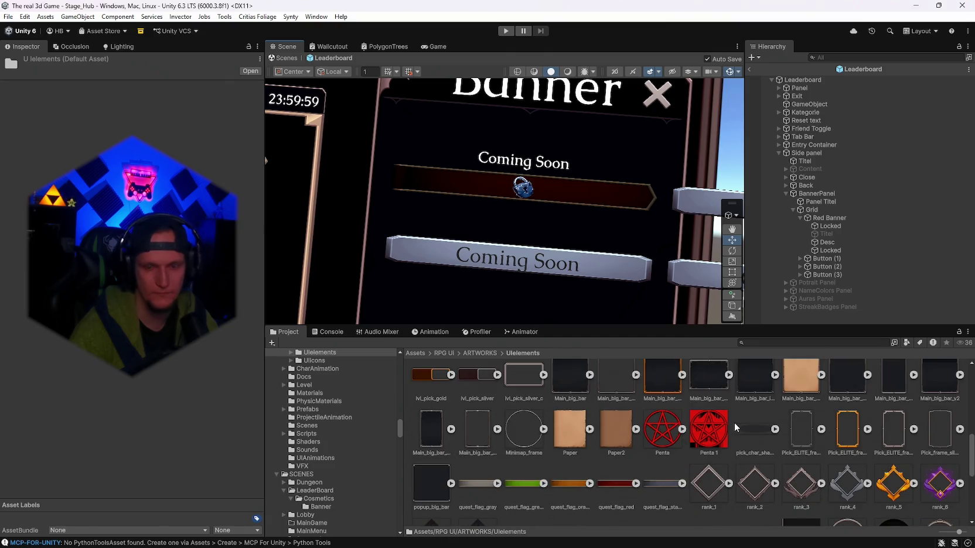
scroll(650, 468, down, 4)
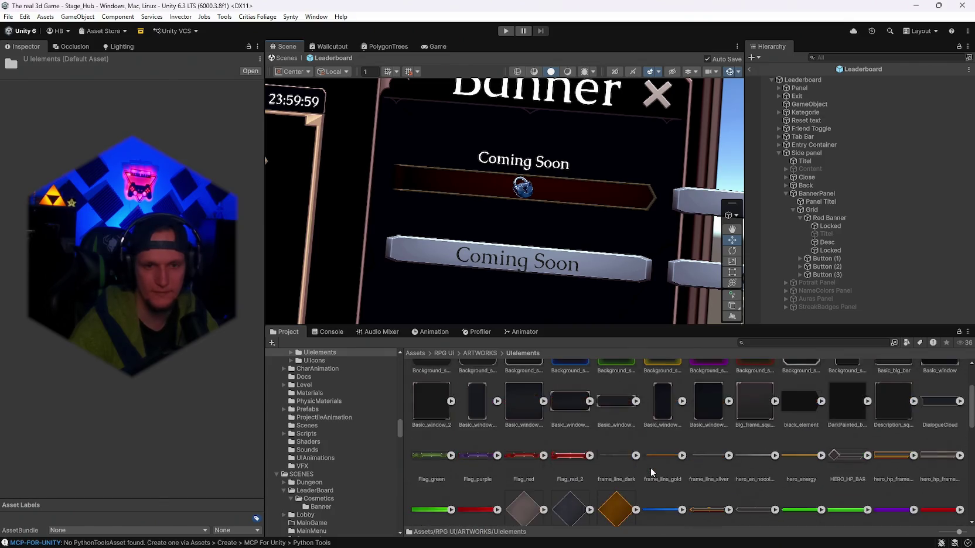
scroll(650, 468, up, 6)
scroll(651, 468, down, 3)
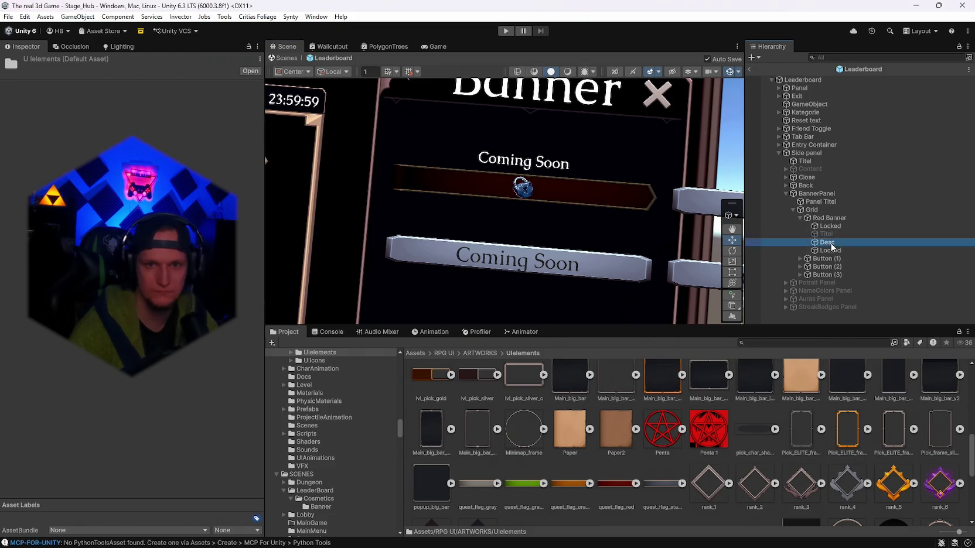
Step: Add a UI Image child named Badge under the Red Banner
click(828, 217)
right_click(829, 218)
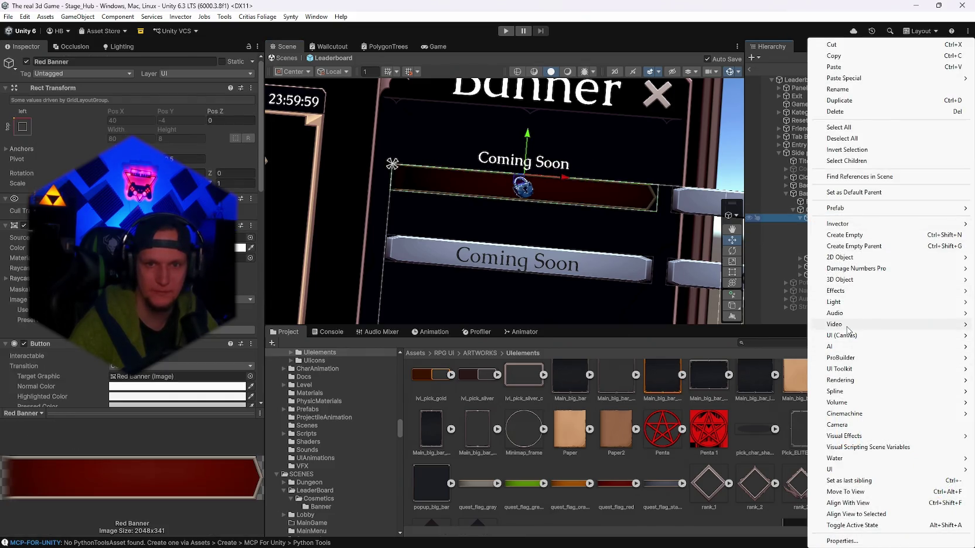
mouse_move(843, 337)
click(718, 336)
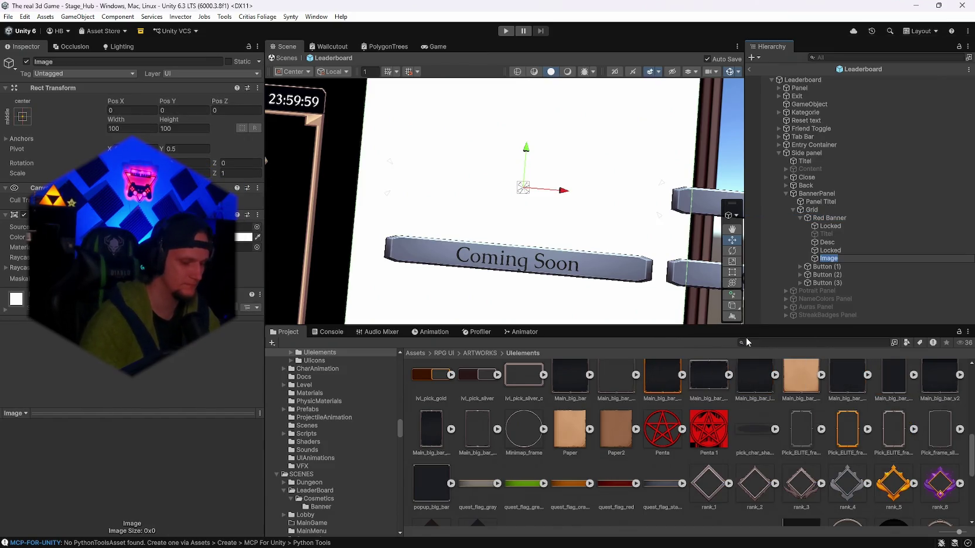
text(Badge)
key(Return)
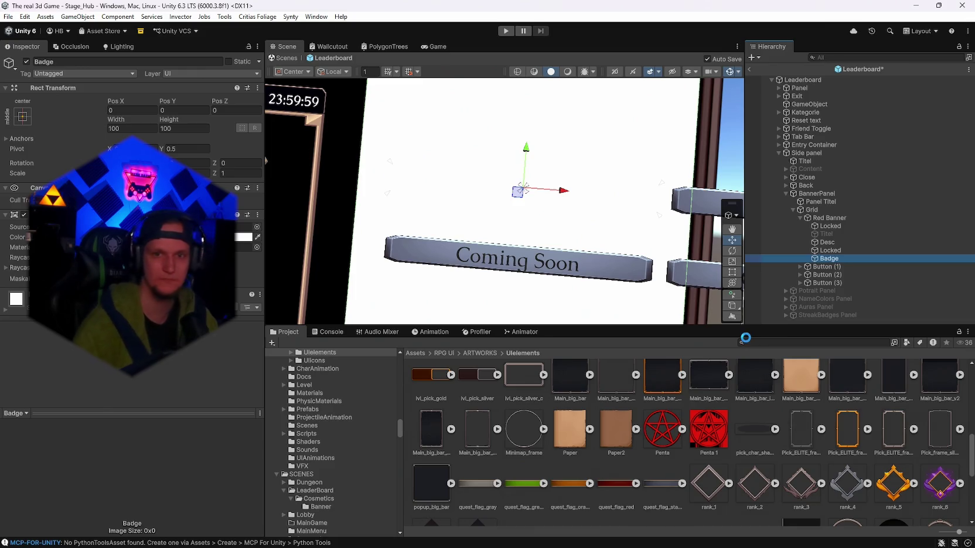
Step: Give Badge the red Penta sprite, scale it down to about 0.063, and save the prefab
drag(662, 430, 246, 290)
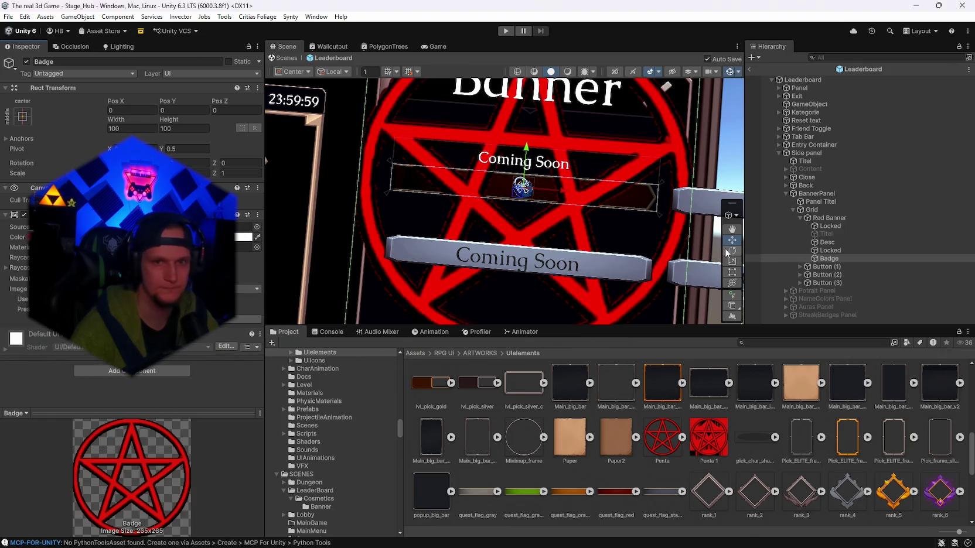
click(732, 282)
drag(523, 187, 472, 185)
drag(565, 228, 585, 236)
scroll(586, 235, up, 3)
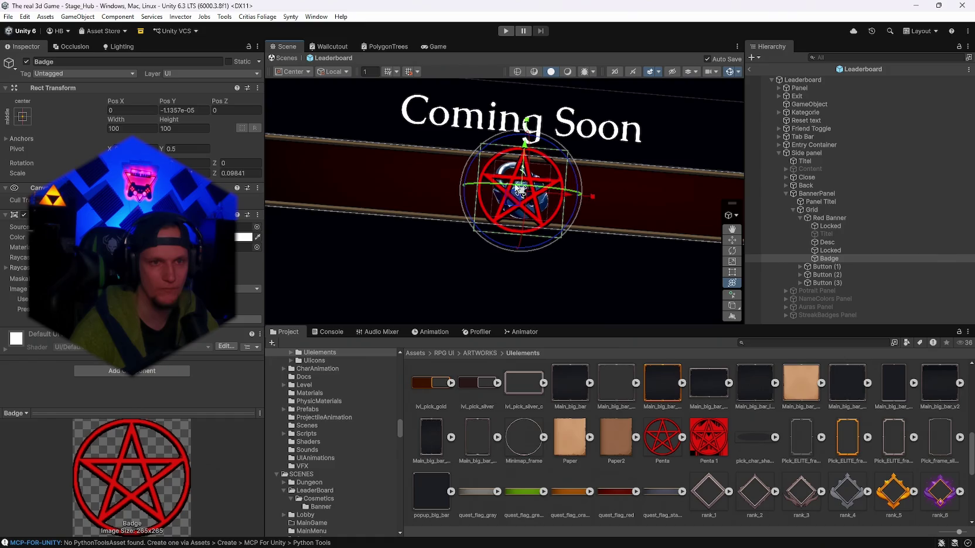
scroll(580, 236, down, 3)
drag(521, 192, 503, 196)
key(ctrl+s)
scroll(566, 271, down, 2)
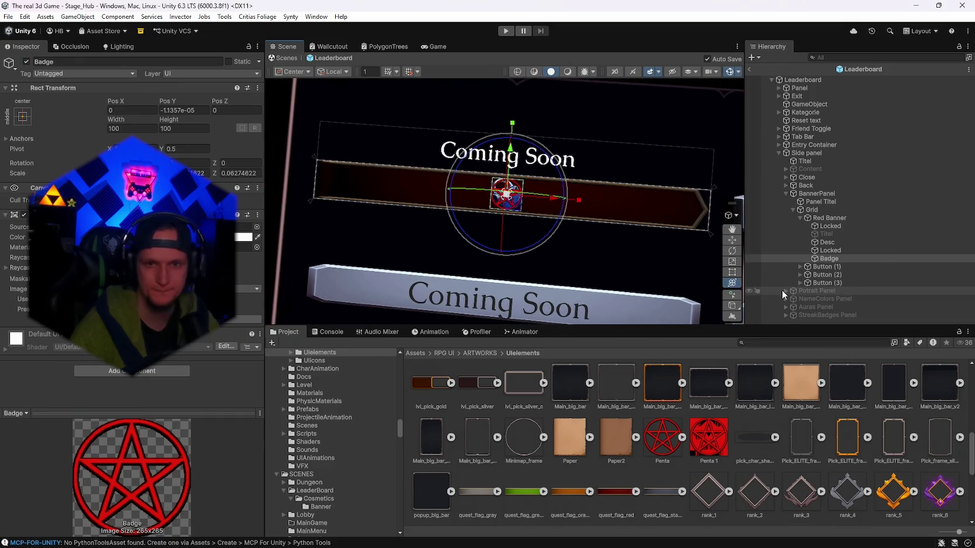
click(828, 242)
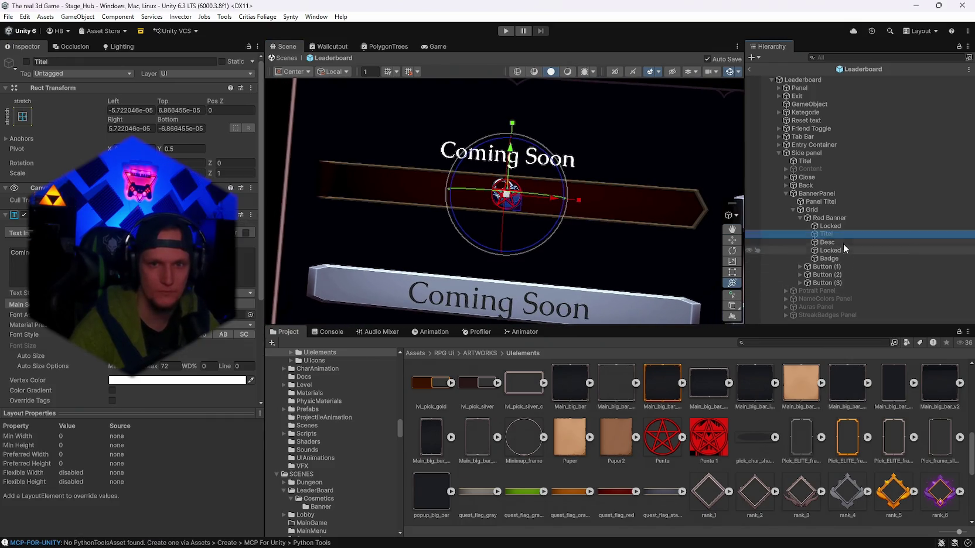
Step: Toggle the lock icon and Locked overlay, switching on the Titel 'Coming Soon' text
click(829, 225)
click(832, 250)
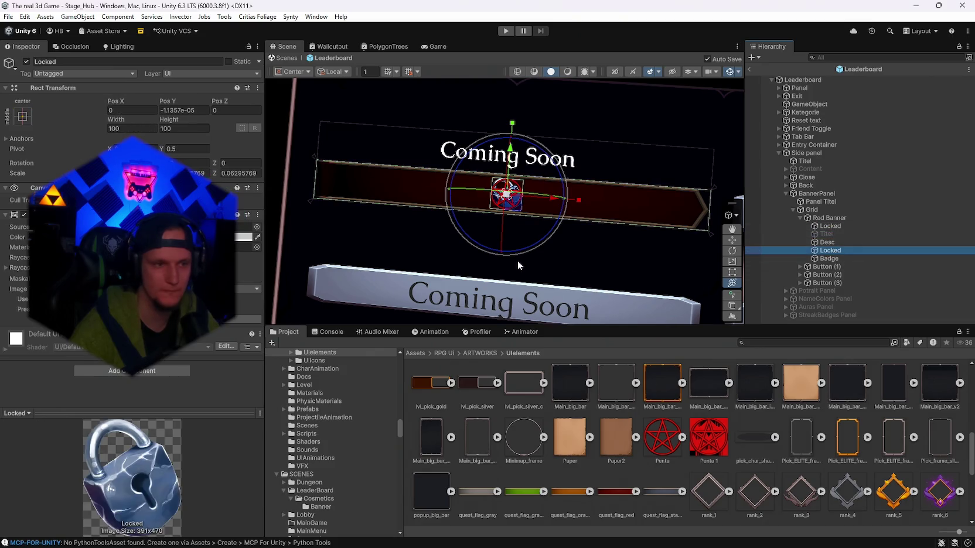
click(27, 61)
click(27, 62)
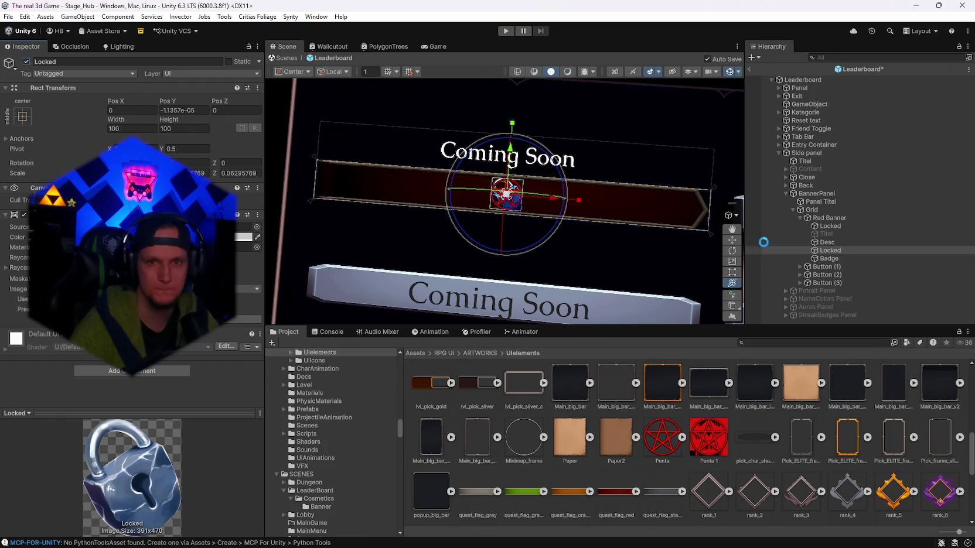
click(829, 226)
click(26, 62)
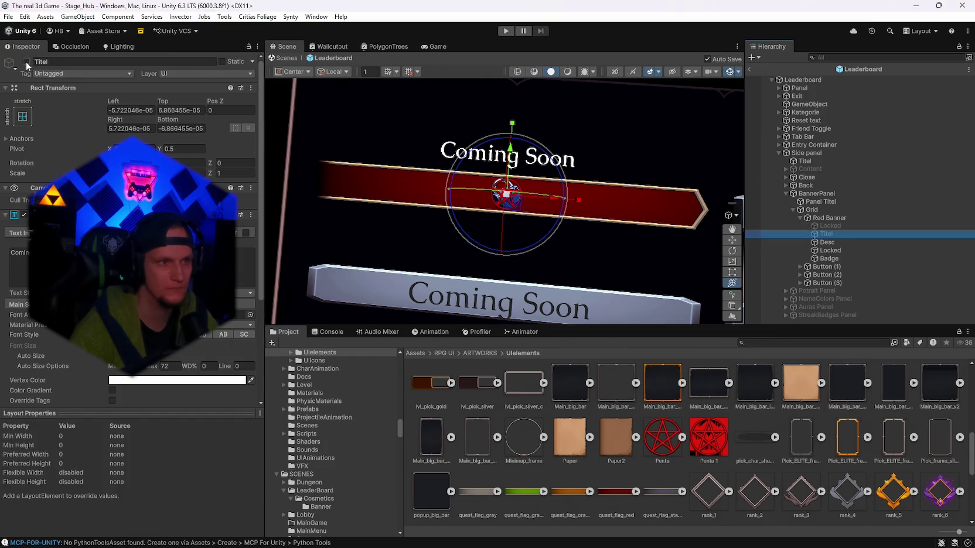
click(27, 62)
Step: Toggle the first Locked overlay off and on to compare, leaving it enabled
click(838, 227)
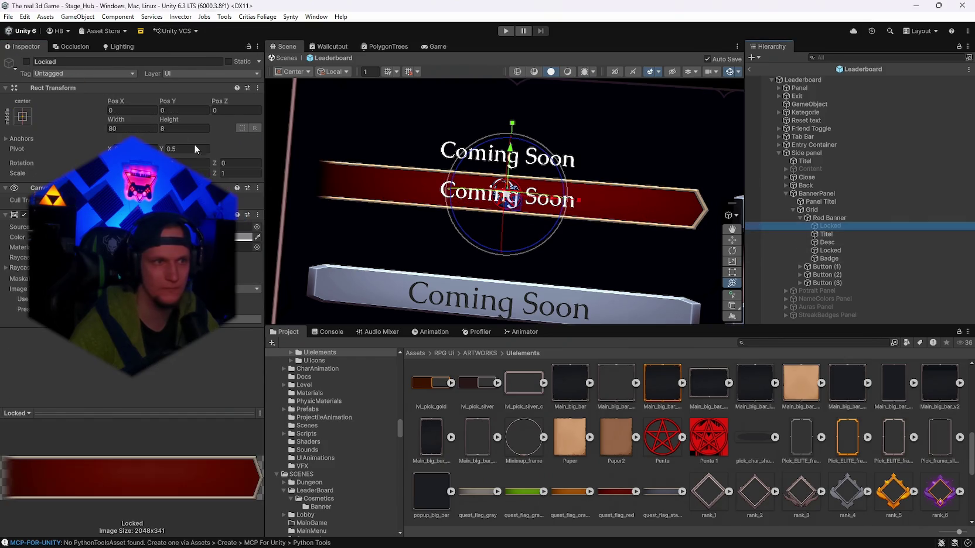
click(27, 62)
click(26, 61)
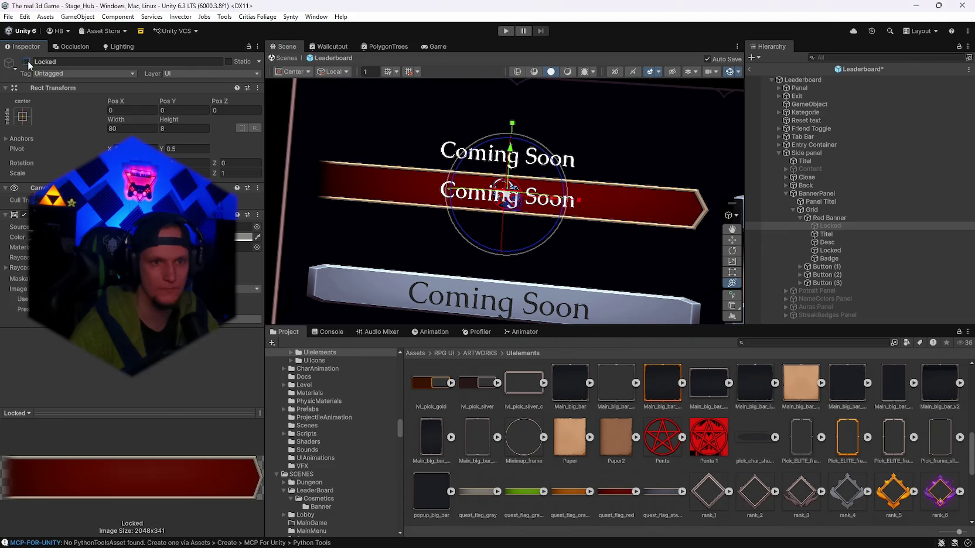
click(26, 62)
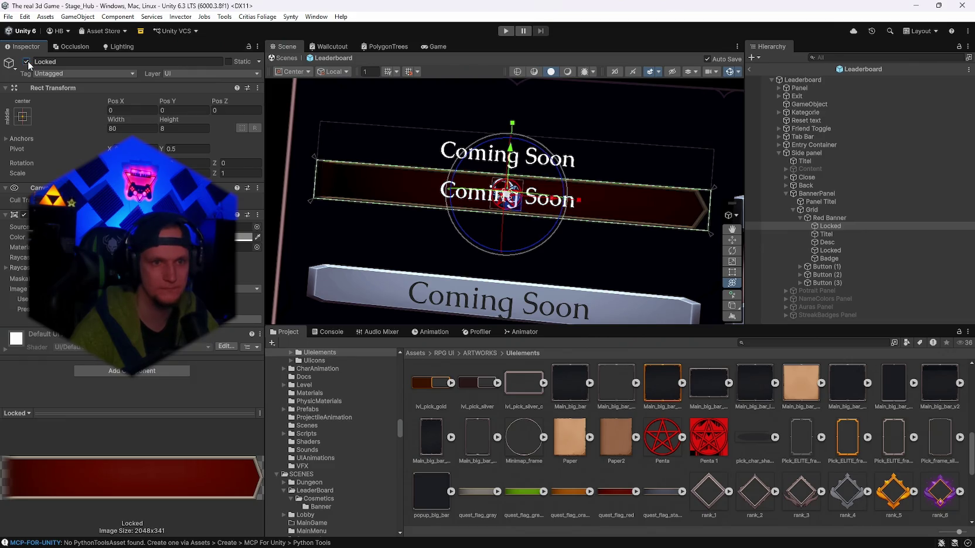
click(26, 61)
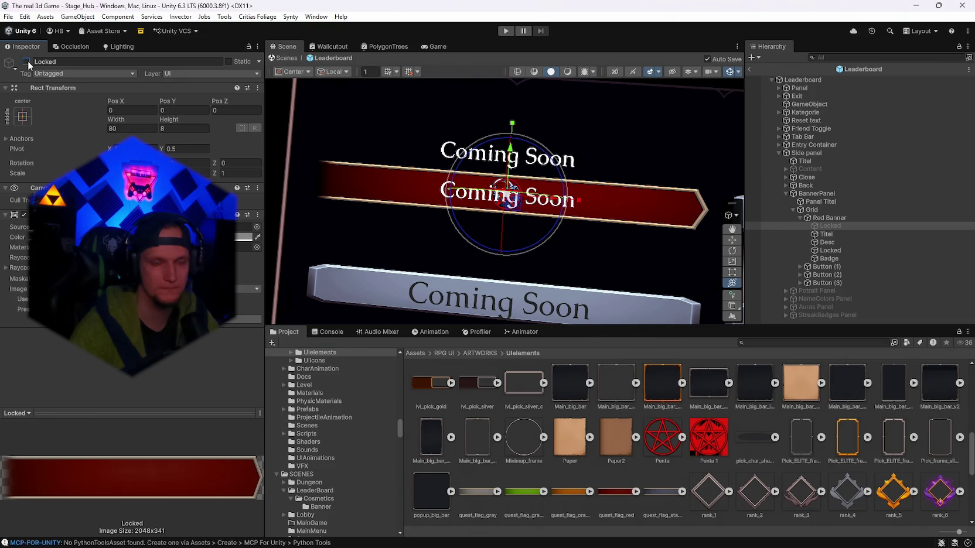
click(26, 61)
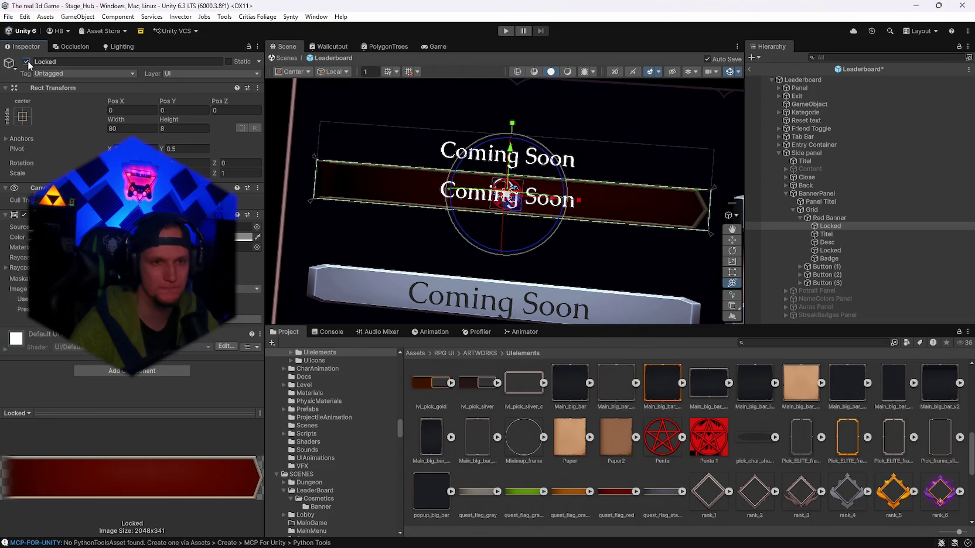
click(829, 218)
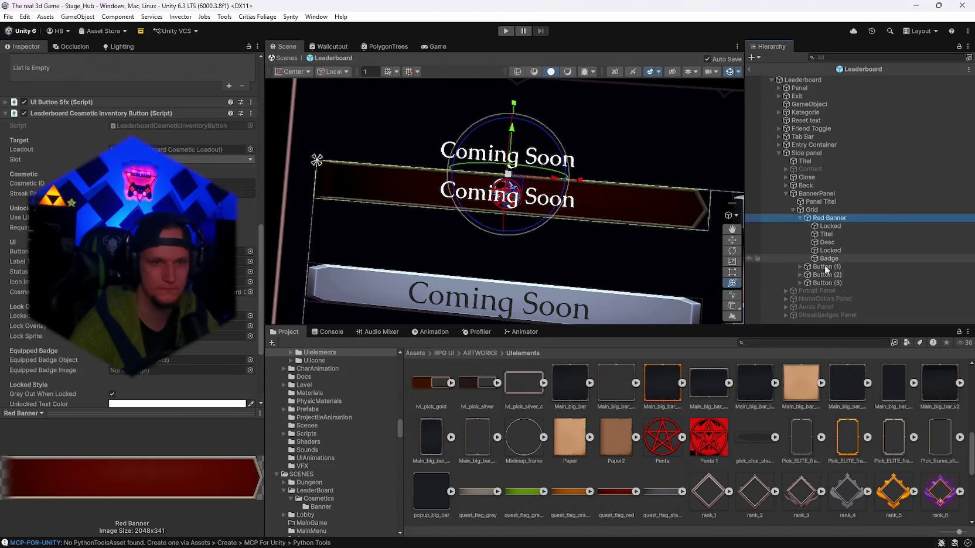
Step: Assign Badge to the Red Banner's Equipped Badge Object field and exit prefab mode
mouse_move(829, 260)
mouse_down()
mouse_move(235, 326)
mouse_move(145, 373)
mouse_up()
scroll(146, 351, down, 4)
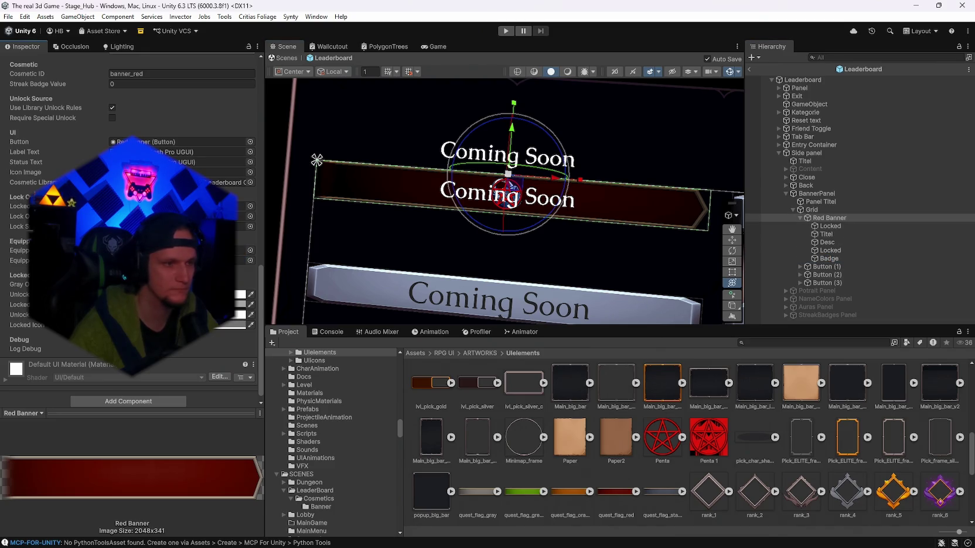
scroll(129, 229, down, 1)
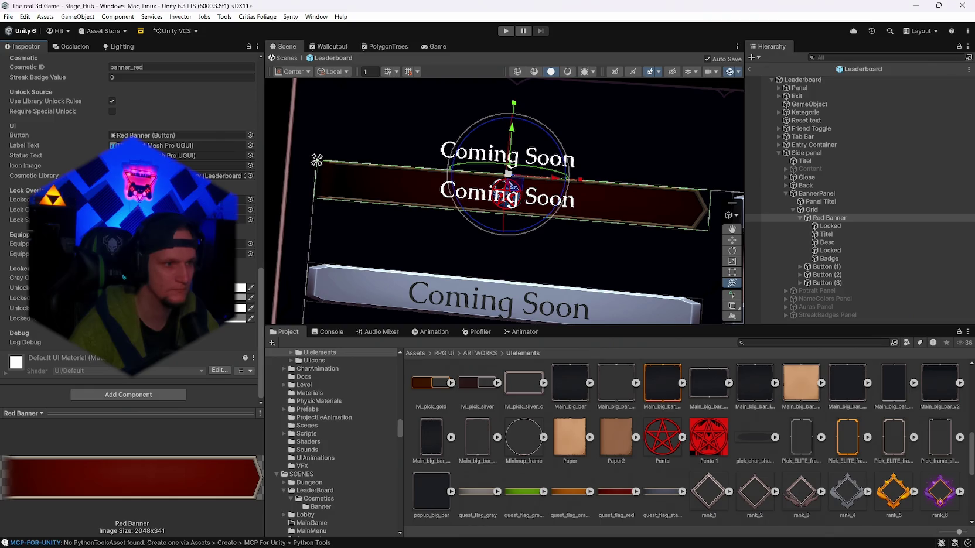
scroll(176, 88, up, 8)
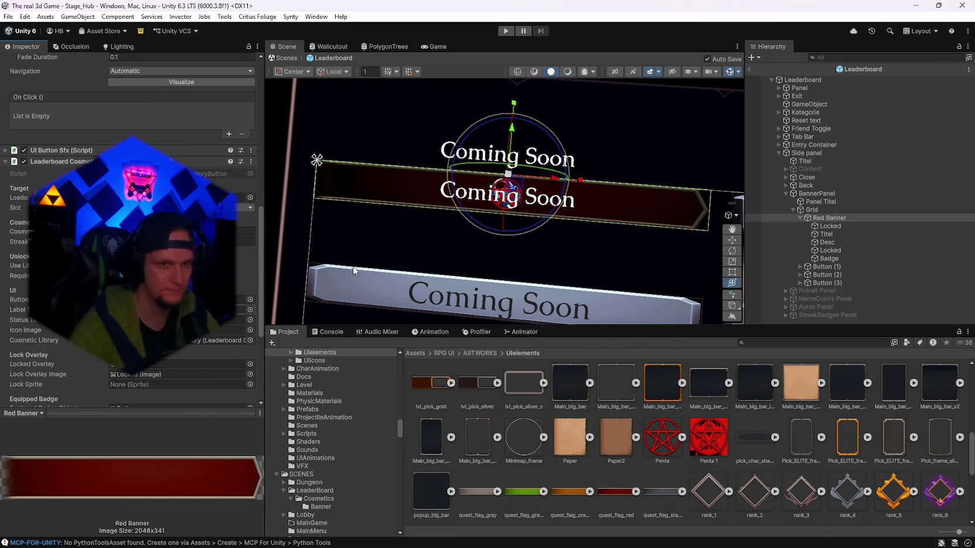
scroll(128, 234, down, 3)
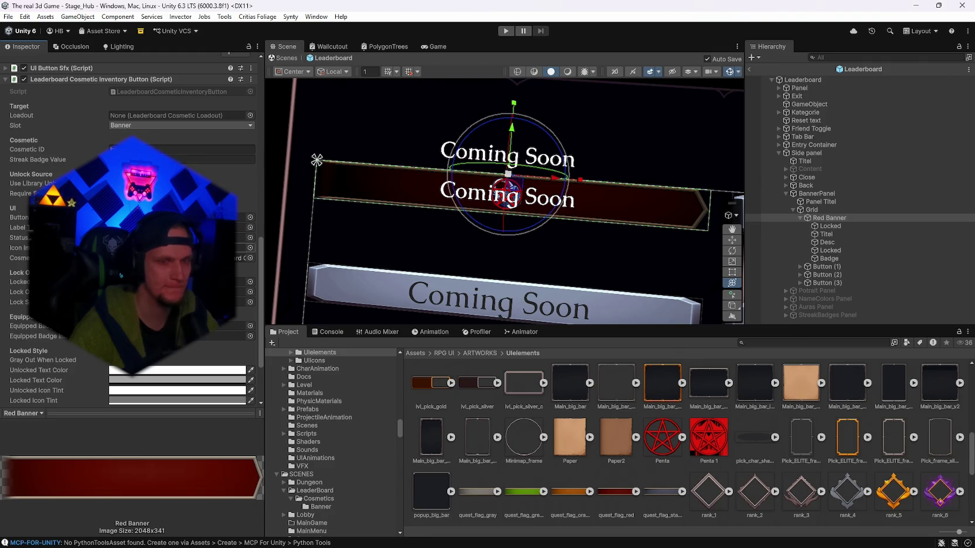
click(749, 70)
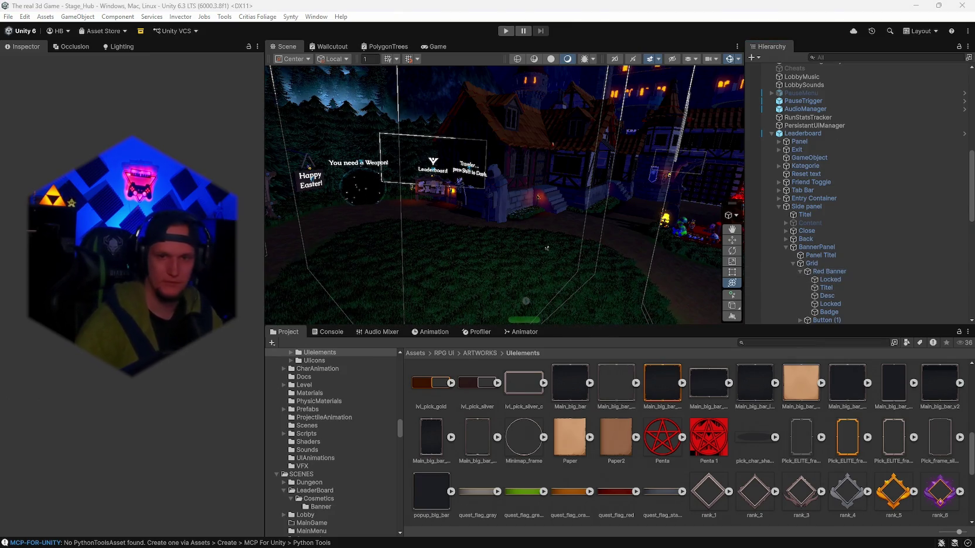
click(829, 271)
Step: Have Codex add unlock-condition text to LeaderboardCosmeticInventoryButton.cs, then switch back to Unity
scroll(131, 229, down, 5)
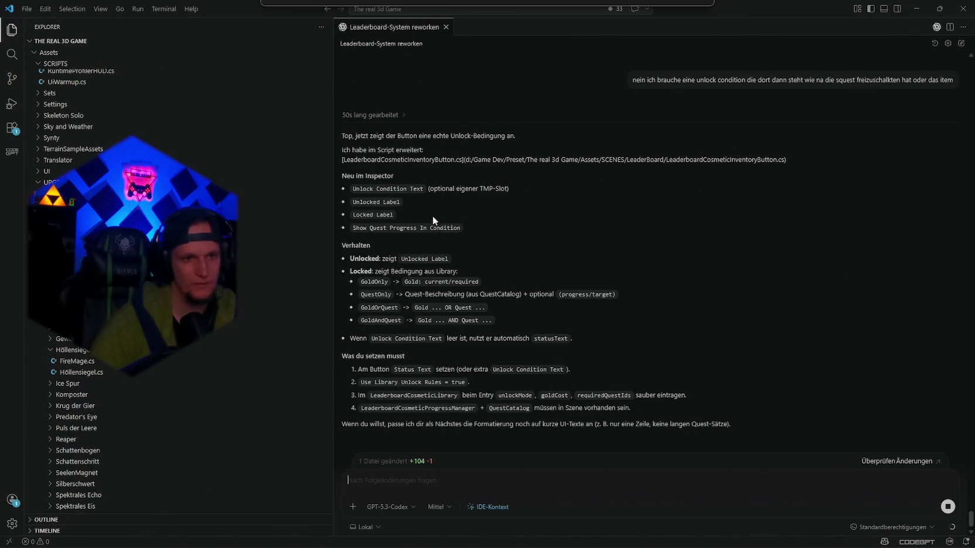
key(alt+Tab)
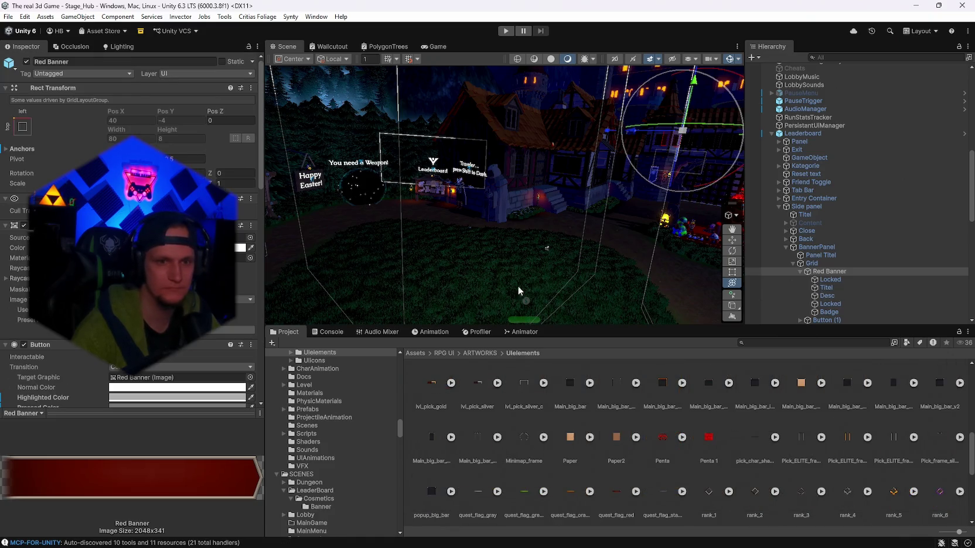
Step: Open the Leaderboard prefab from SCENES/LeaderBoard and show Red Banner's banner_red Unlock Source and Condition Labels settings
click(661, 495)
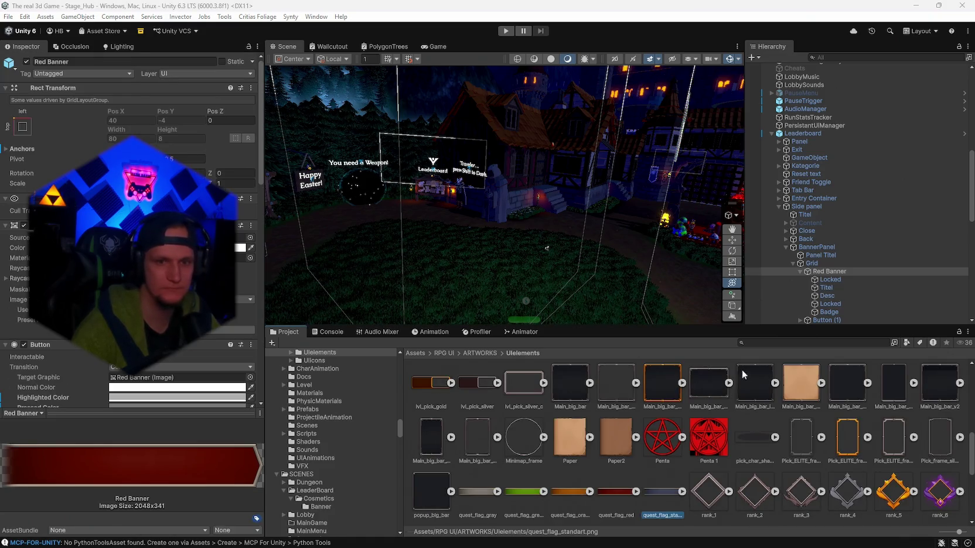
click(782, 341)
text(leaderbaord)
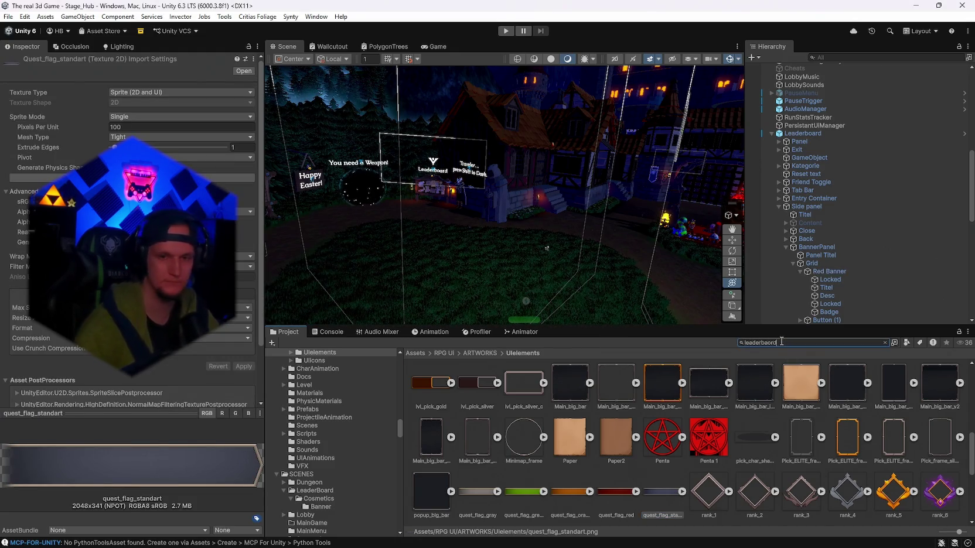
click(430, 384)
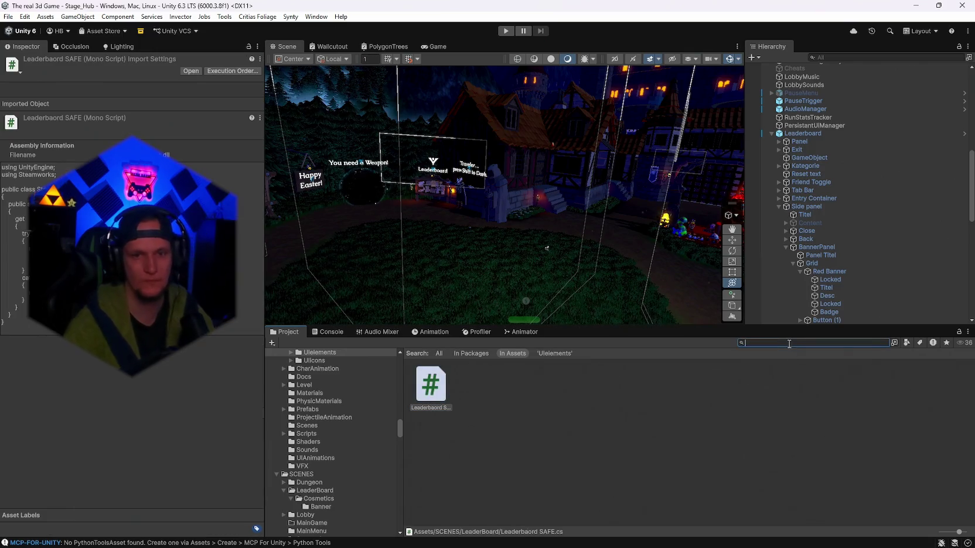
click(884, 343)
click(489, 436)
double_click(490, 433)
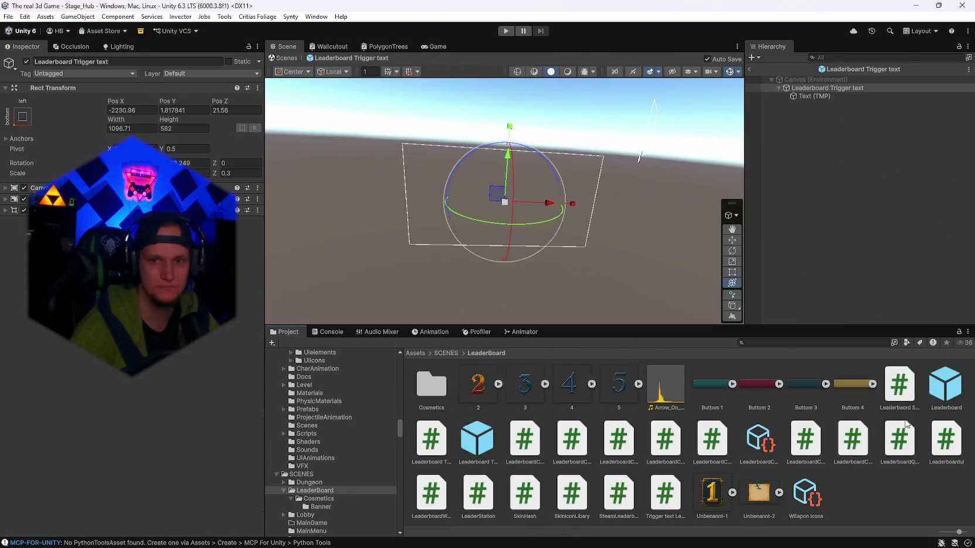
double_click(948, 394)
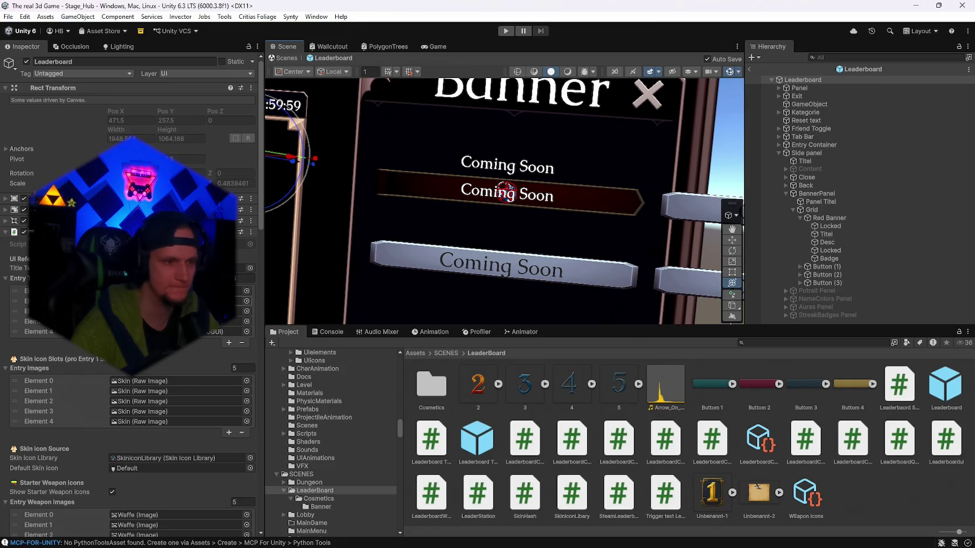
scroll(129, 351, down, 3)
click(831, 218)
scroll(92, 356, down, 5)
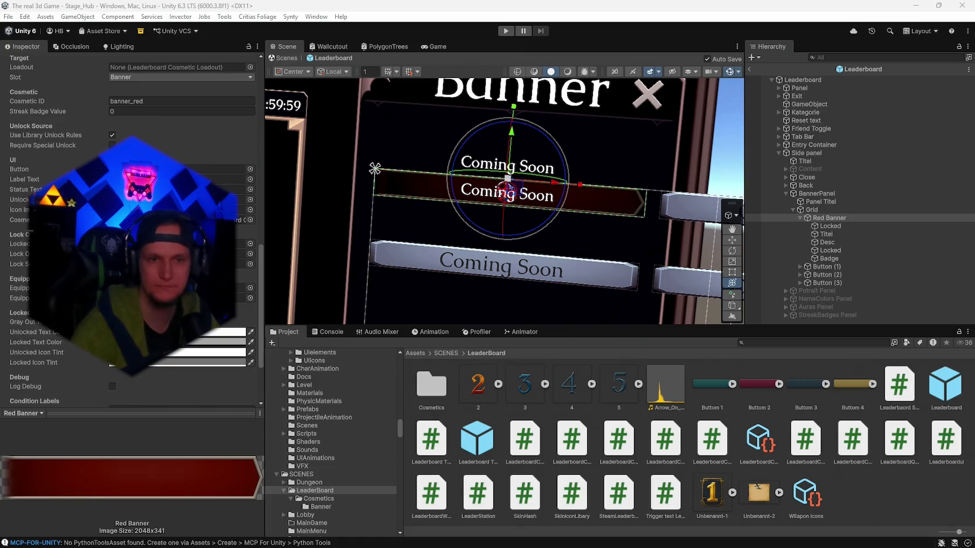
click(819, 211)
mouse_move(580, 211)
mouse_down()
mouse_move(444, 298)
mouse_move(446, 263)
mouse_up()
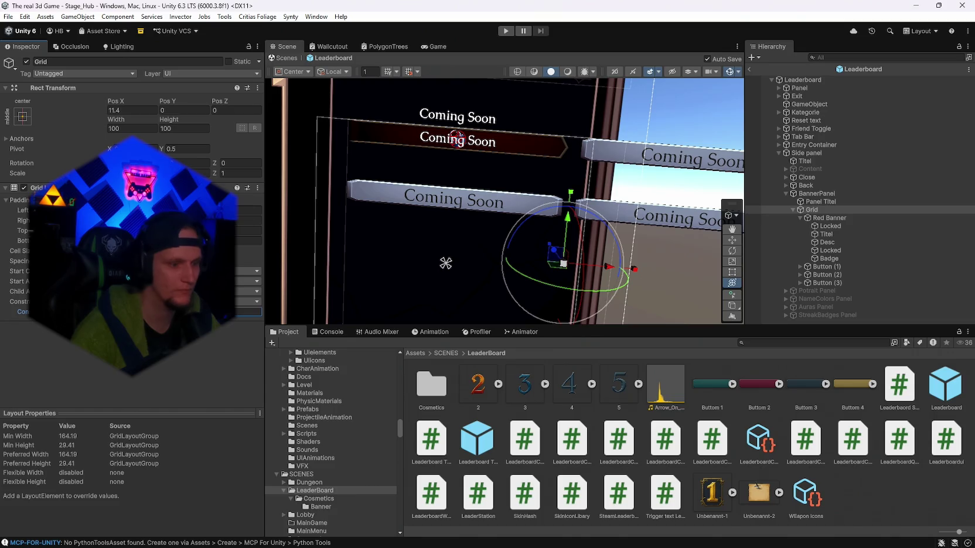
drag(445, 263, 673, 247)
key(f)
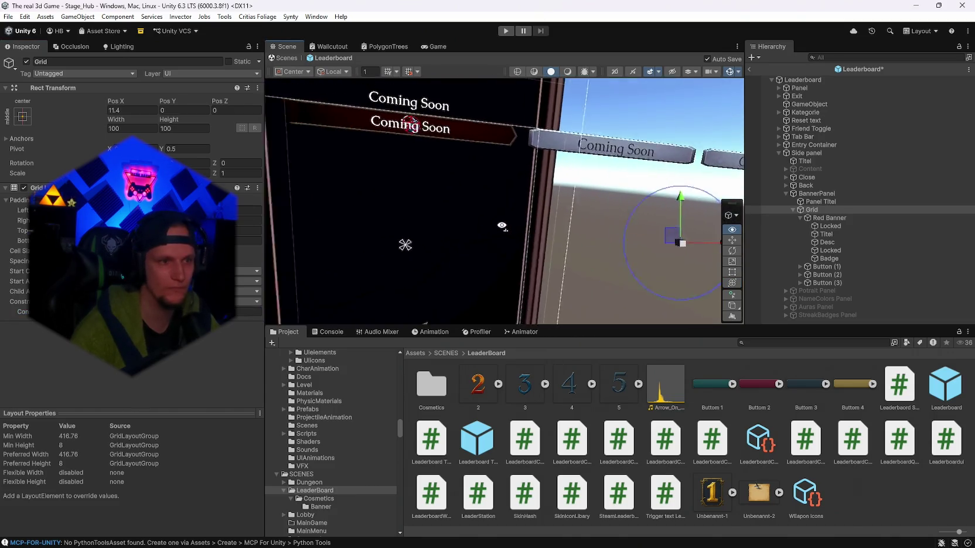
mouse_move(534, 241)
mouse_down()
mouse_move(545, 214)
mouse_move(586, 194)
mouse_up()
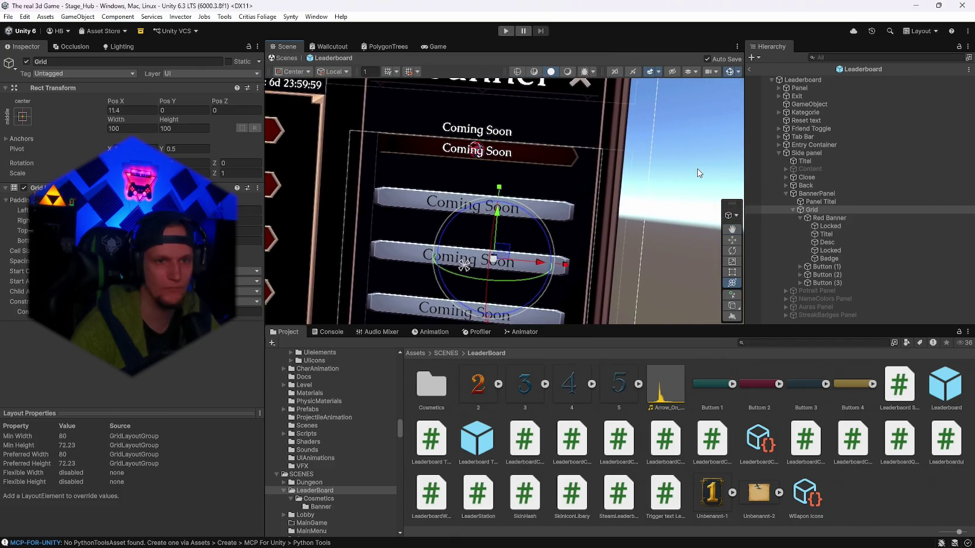
click(699, 173)
scroll(664, 200, up, 2)
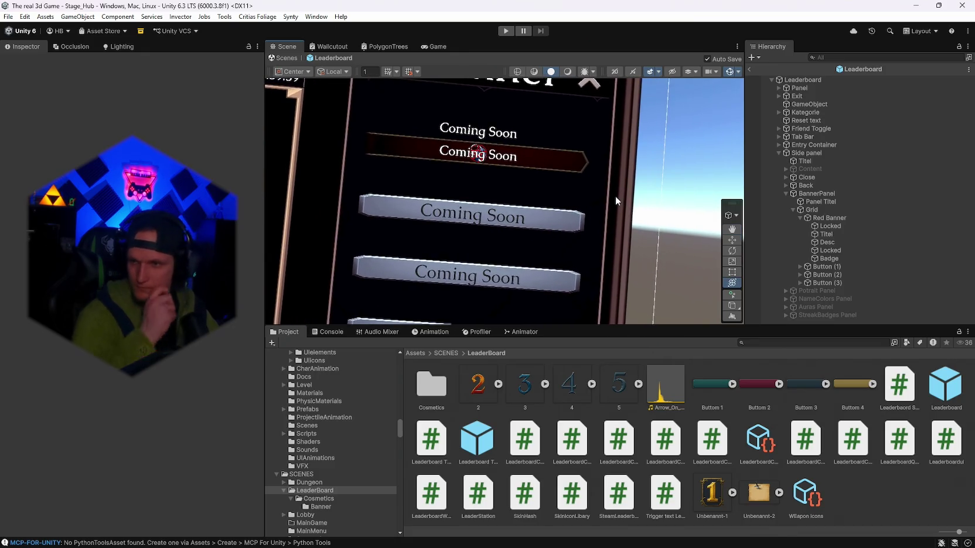
click(822, 218)
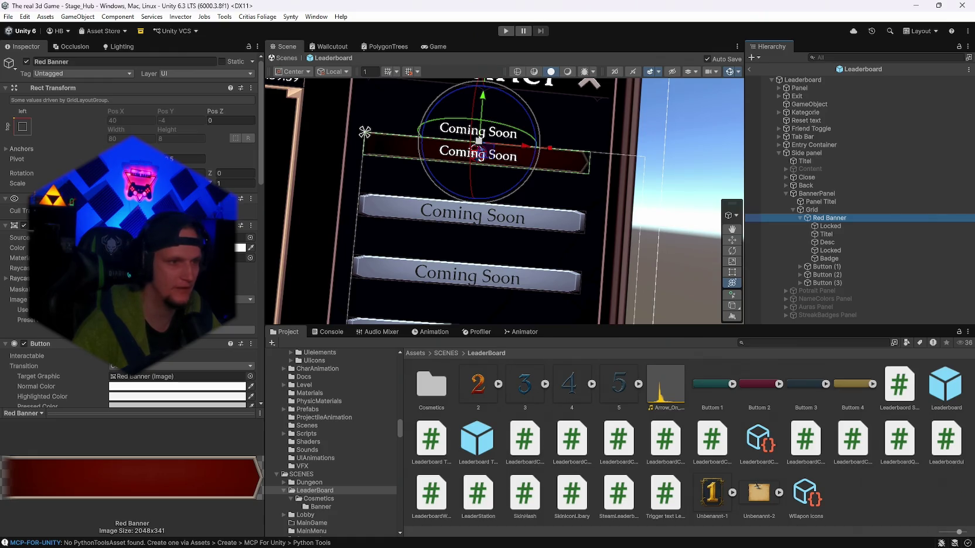
Step: Move the Red Banner's 'Coming Soon' Titel text below the red bar and shrink it
drag(544, 224, 561, 217)
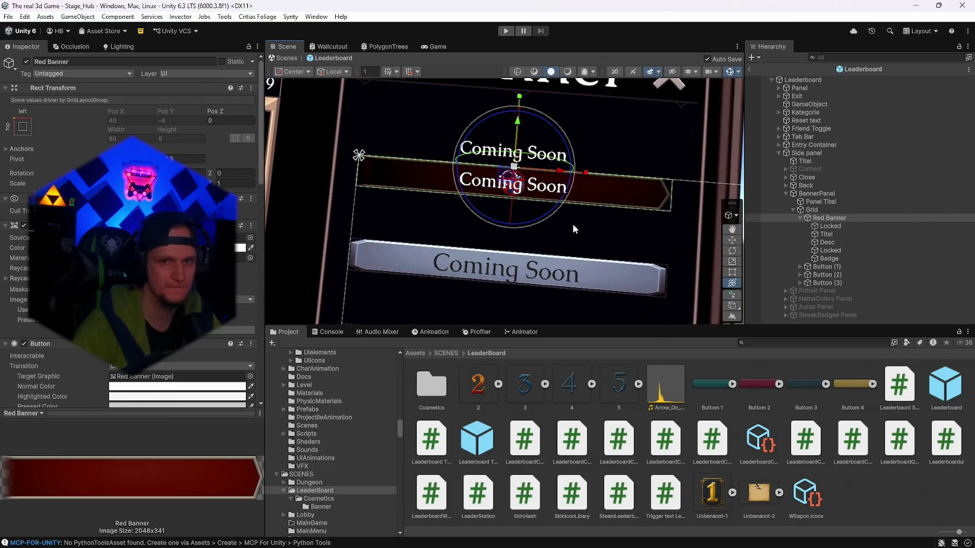
click(835, 231)
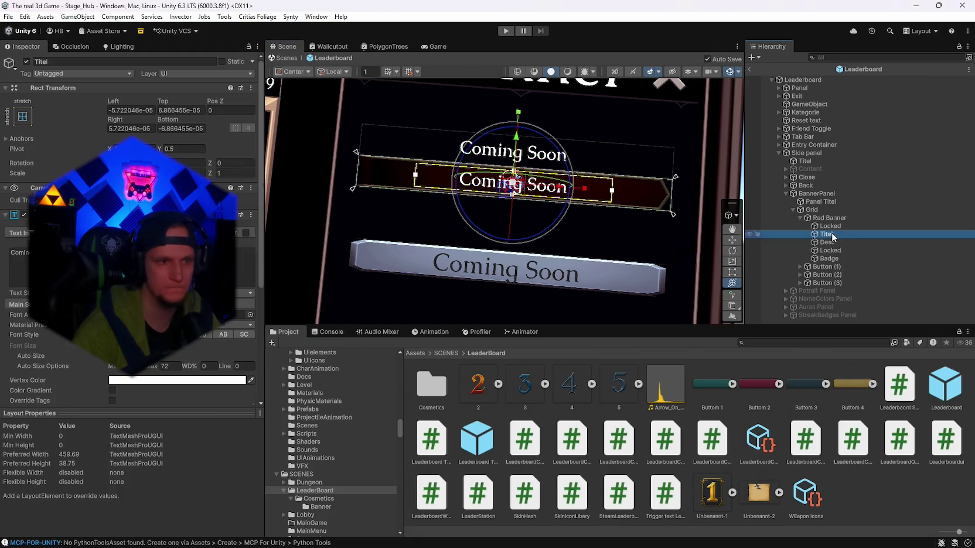
click(842, 219)
scroll(129, 235, down, 10)
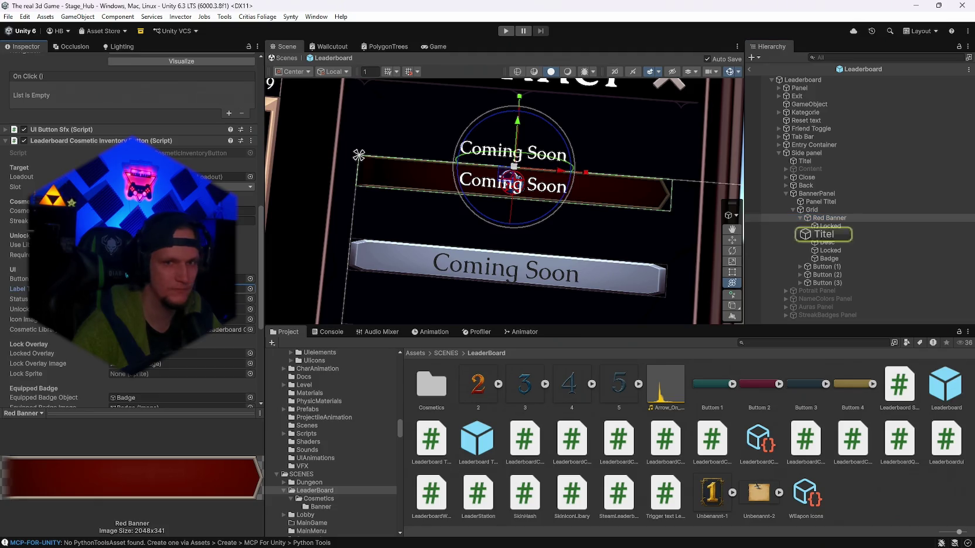
click(820, 234)
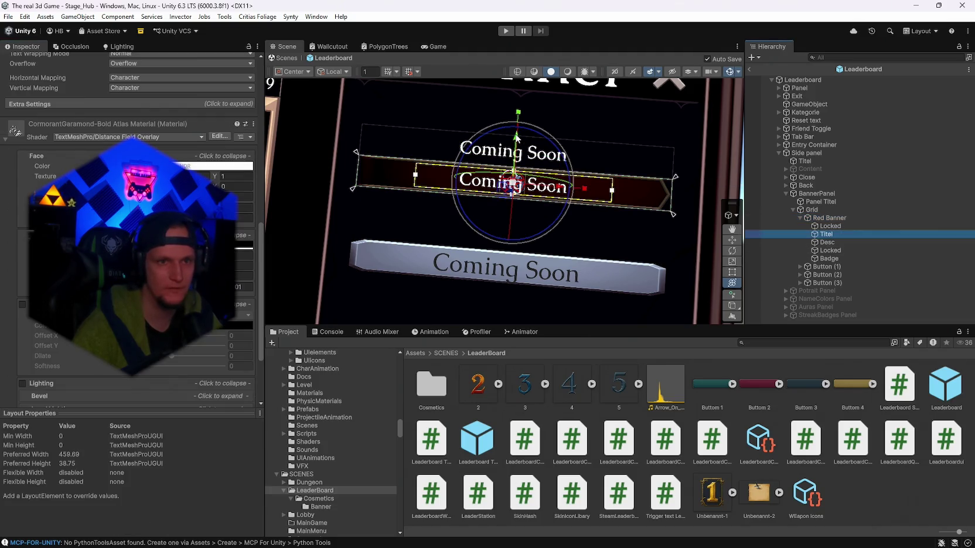
drag(517, 139, 517, 170)
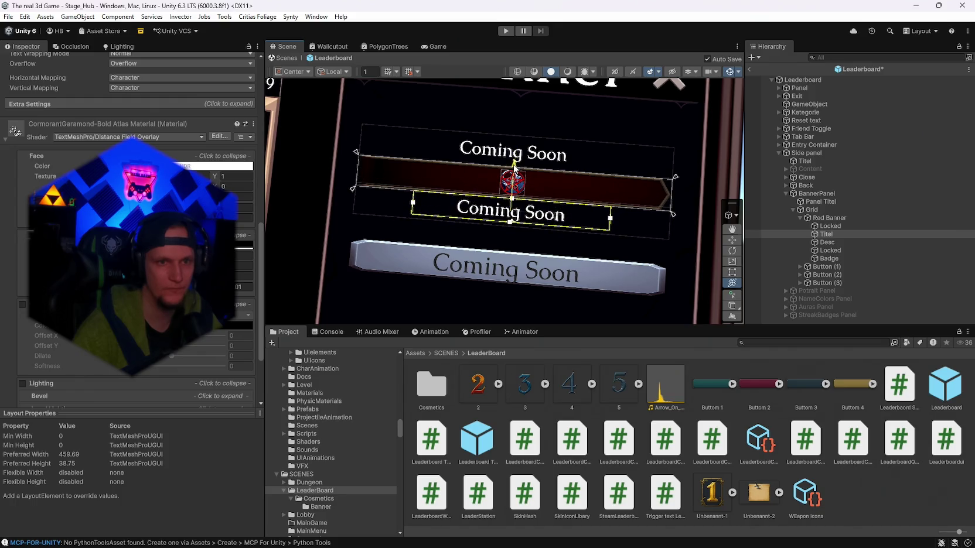
drag(511, 211, 489, 215)
mouse_move(514, 174)
mouse_down()
mouse_move(521, 167)
mouse_move(637, 208)
mouse_move(505, 196)
mouse_up()
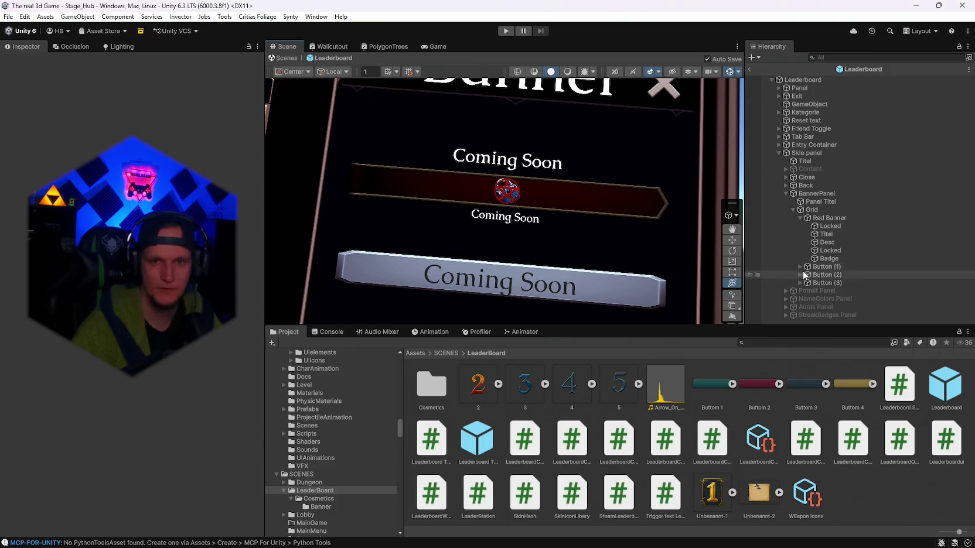
click(834, 257)
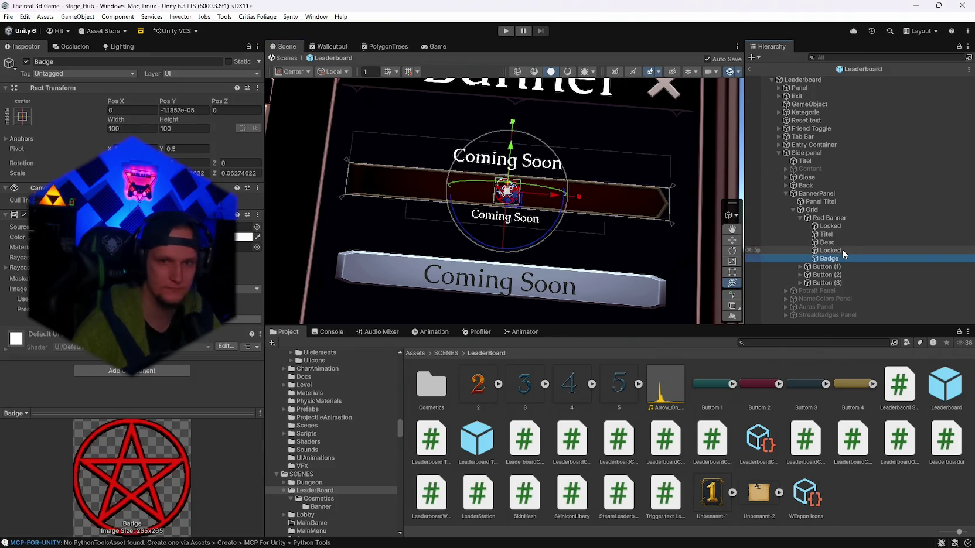
click(841, 249)
click(837, 242)
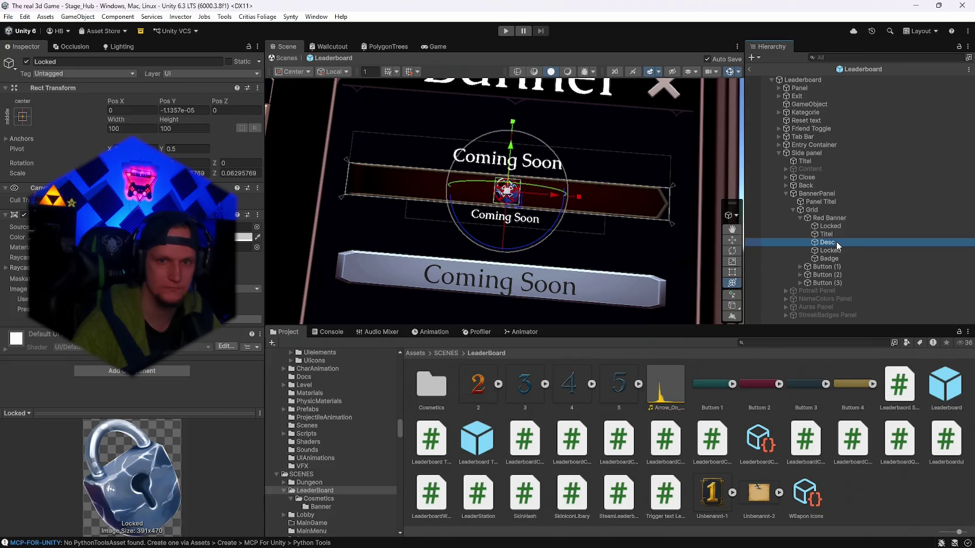
click(837, 251)
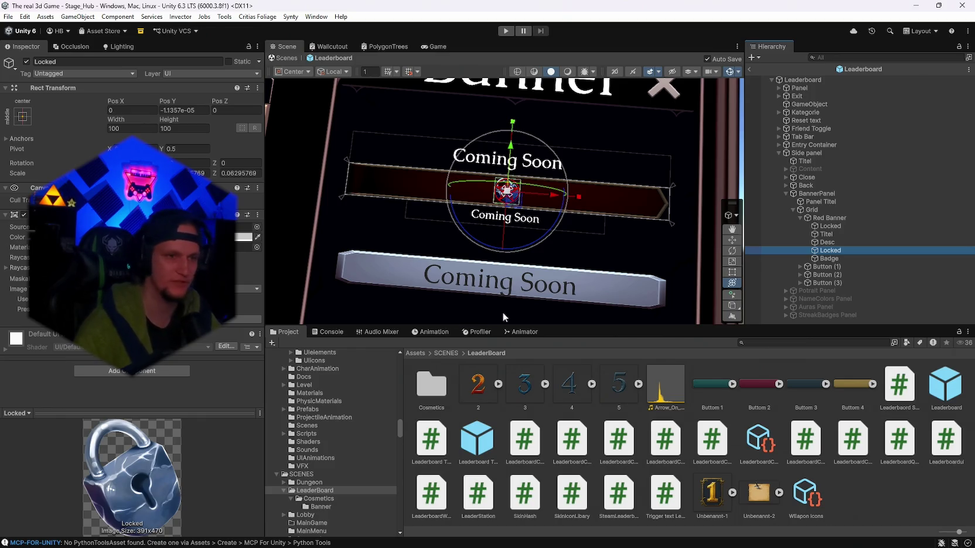
drag(514, 269, 514, 269)
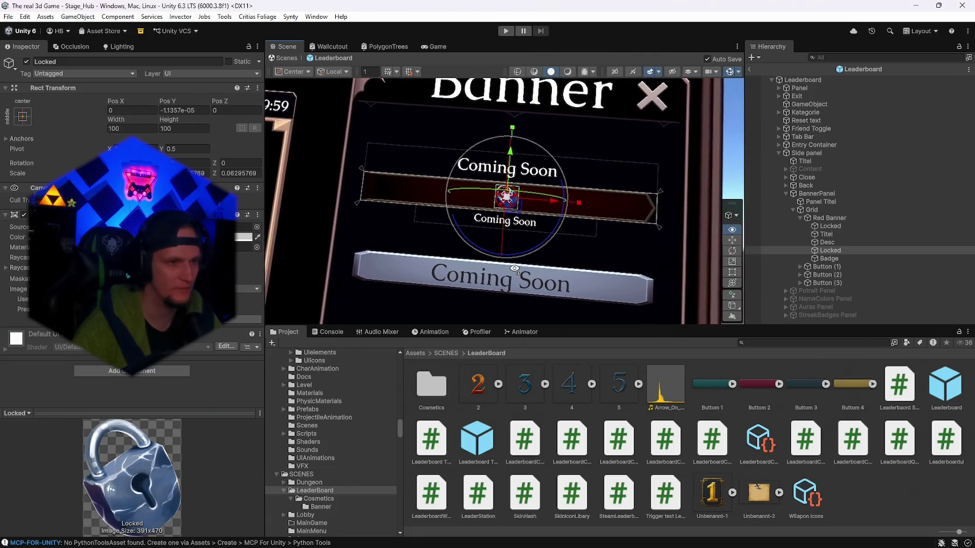
click(838, 241)
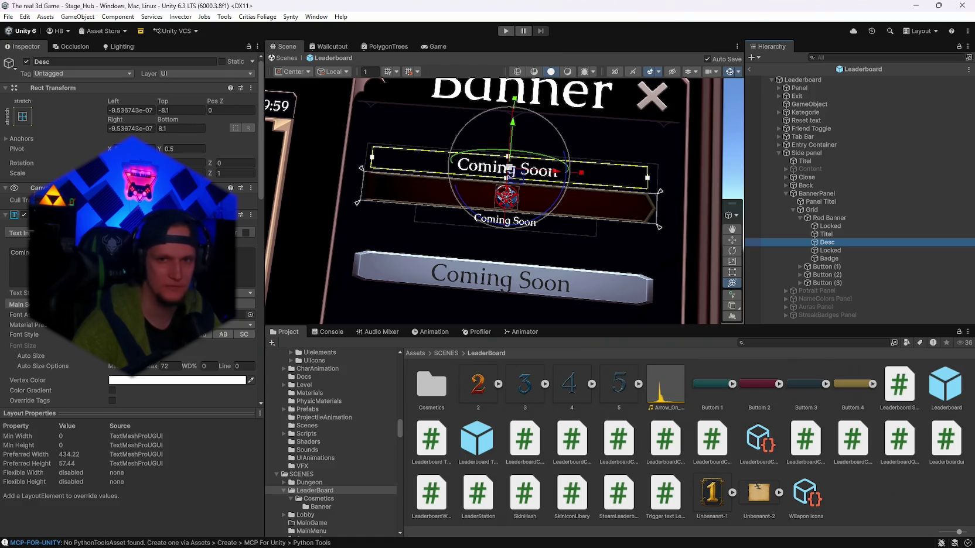
Step: Ping the Status Text reference to locate Desc, then toggle Desc off and back on
click(828, 217)
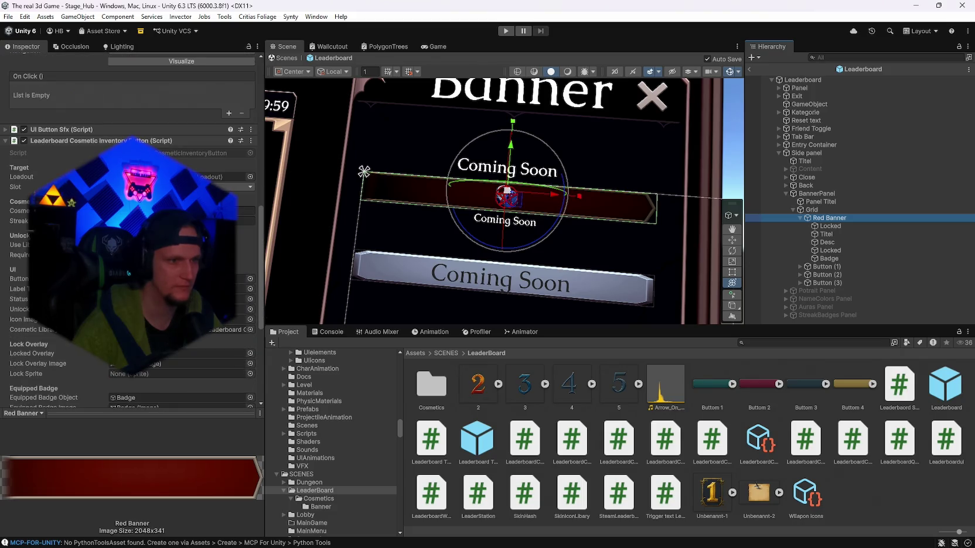
click(176, 299)
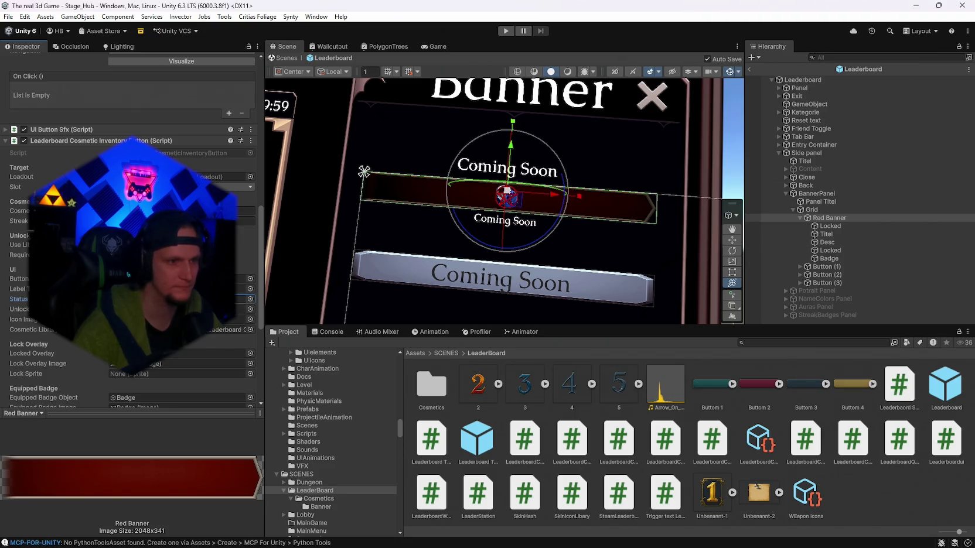
click(243, 299)
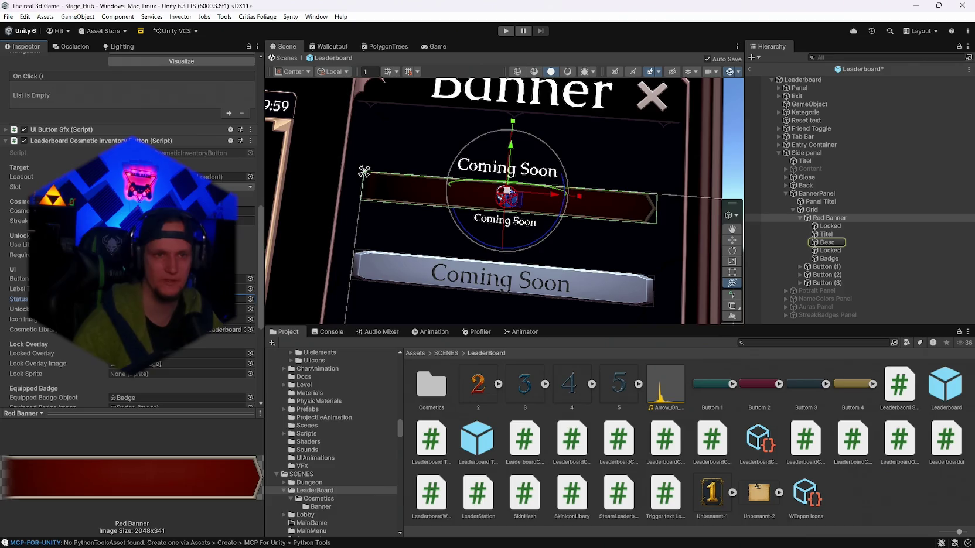
click(827, 242)
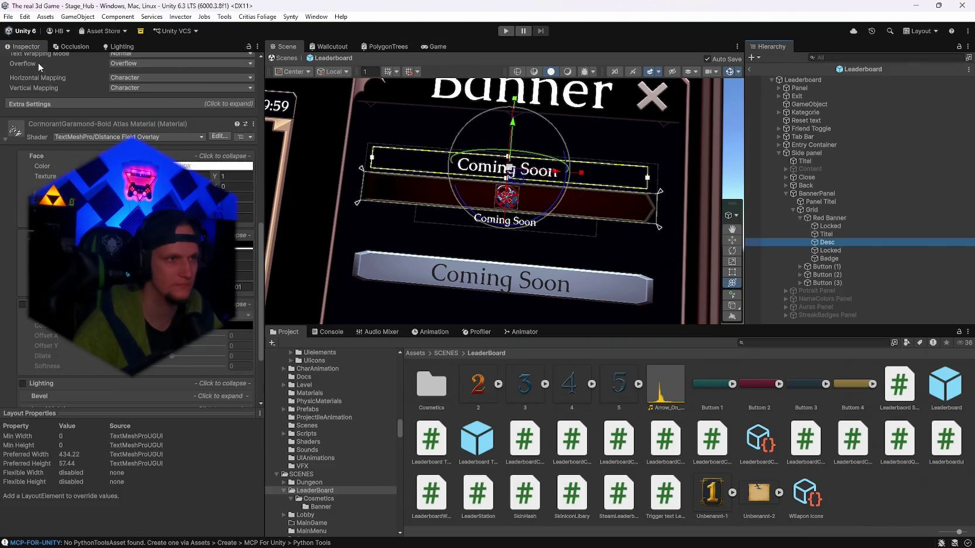
scroll(64, 175, up, 10)
click(26, 61)
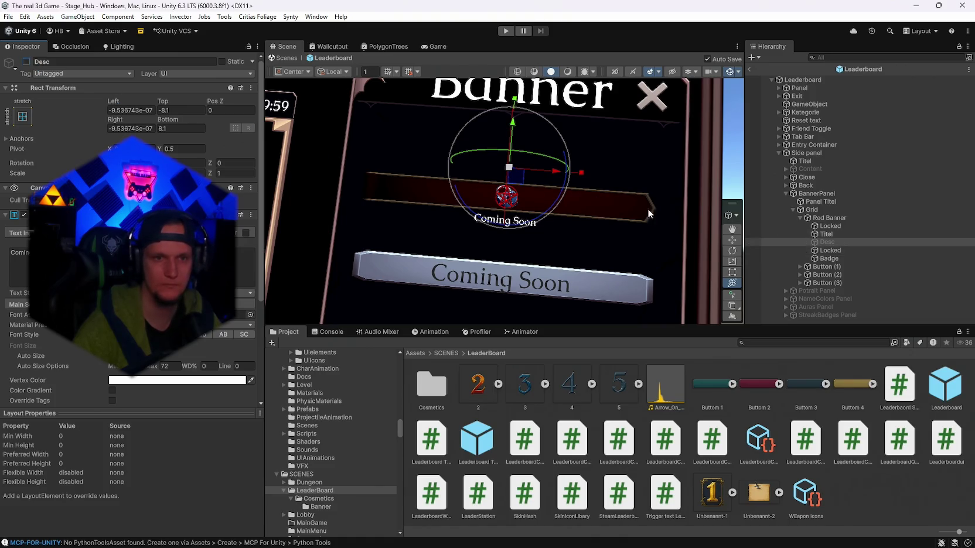
click(26, 61)
Step: Reselect the Red Banner and exit Prefab Mode back to the Stage_Hub scene
click(835, 217)
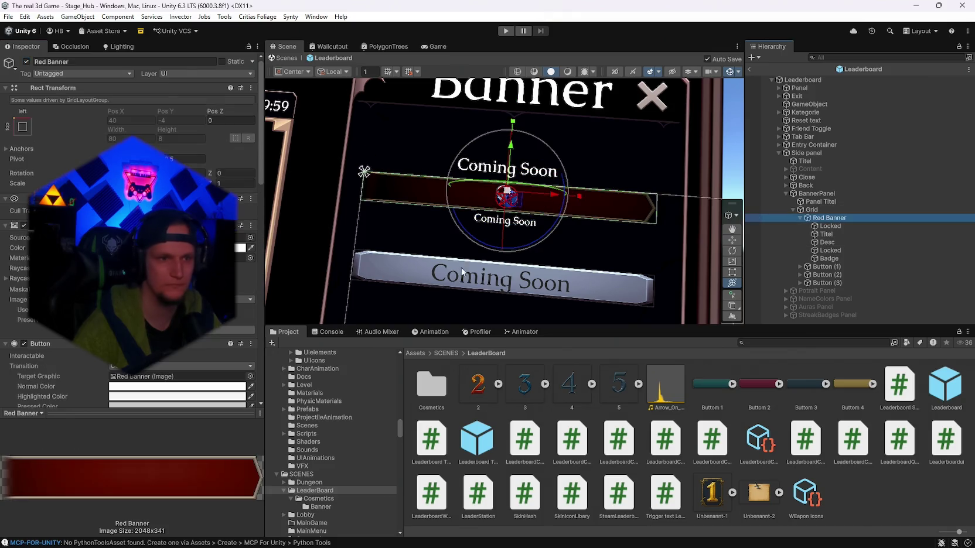
scroll(129, 234, down, 10)
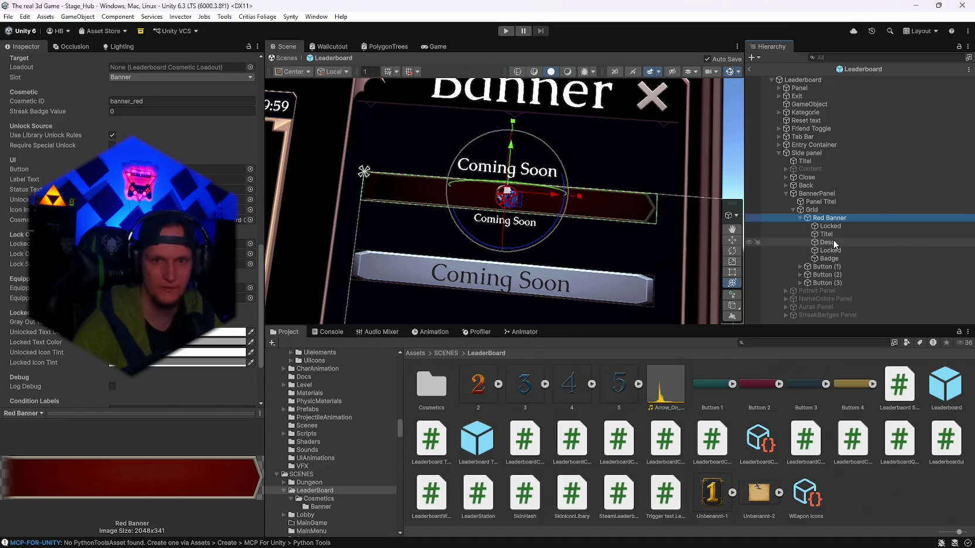
click(565, 202)
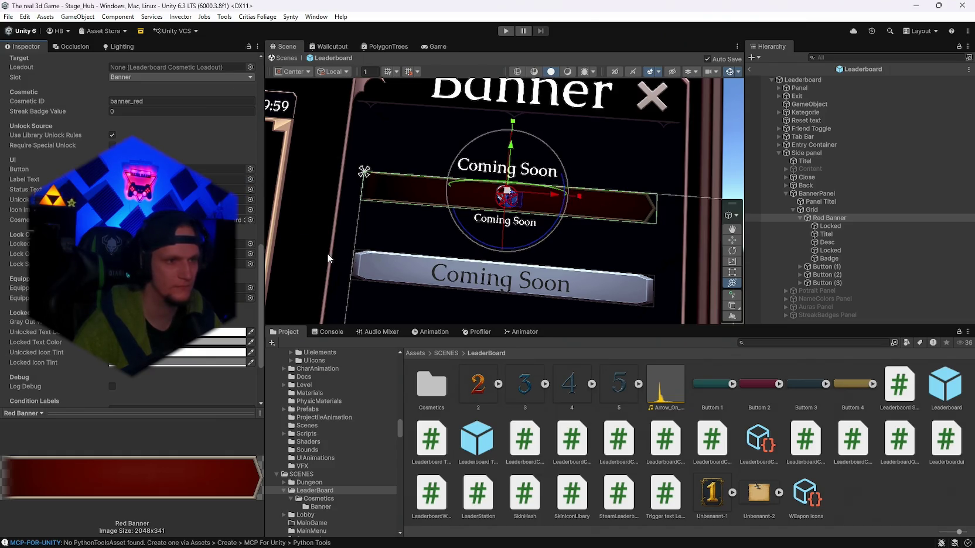
click(751, 70)
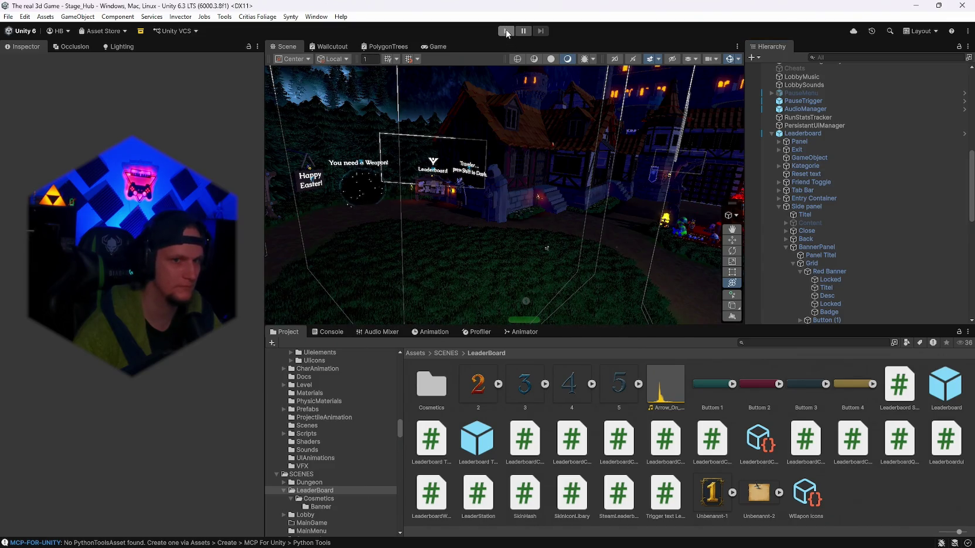
Step: Save the scene and the project from the File menu, then enter Play mode
click(8, 16)
click(30, 65)
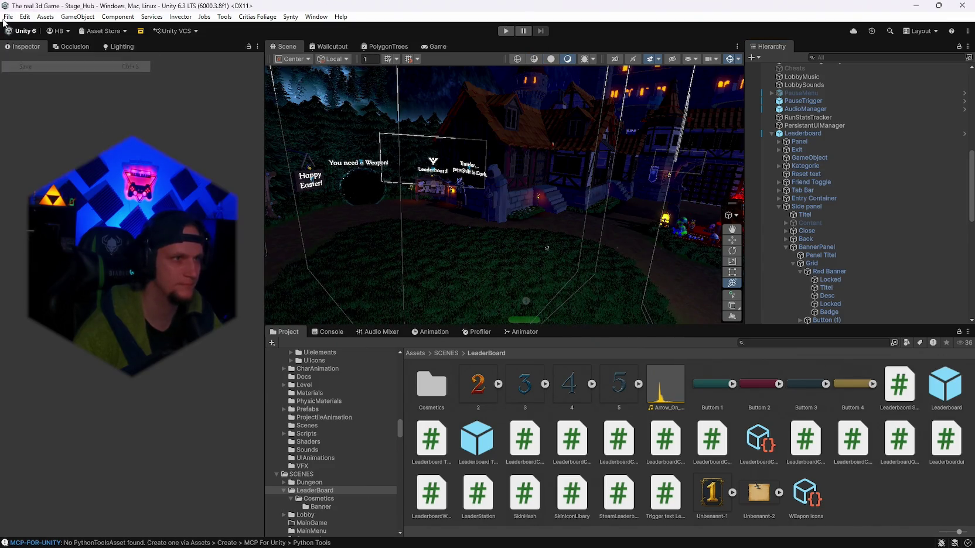
click(8, 16)
click(35, 126)
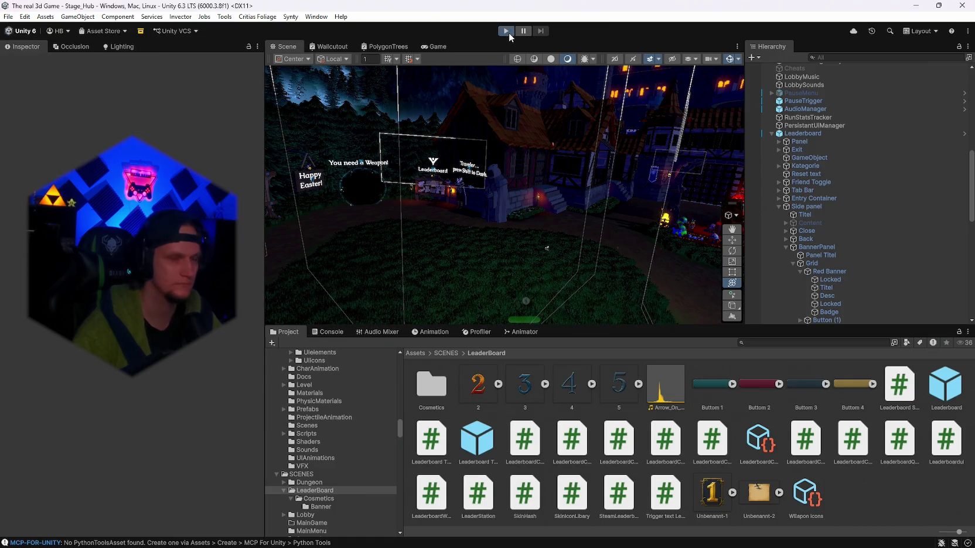
click(506, 32)
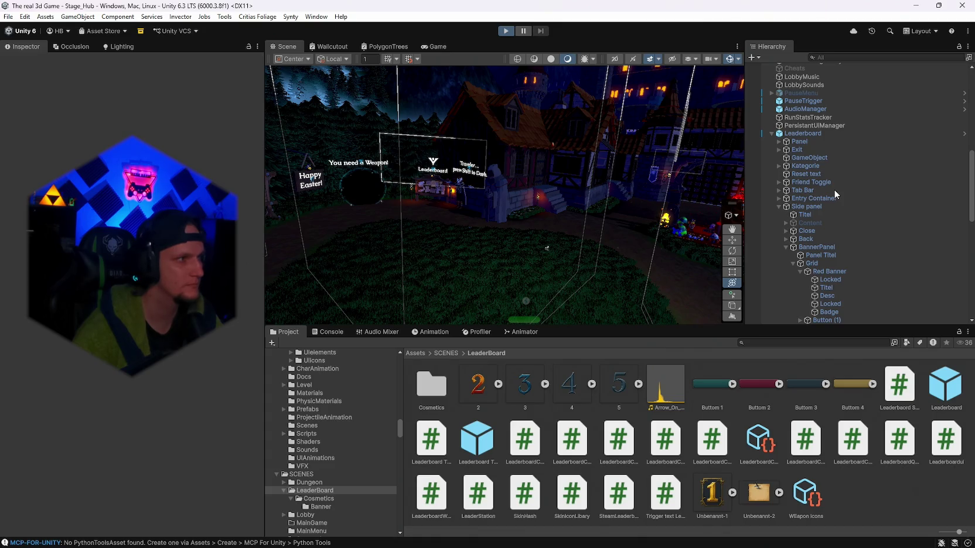
key(ctrl+p)
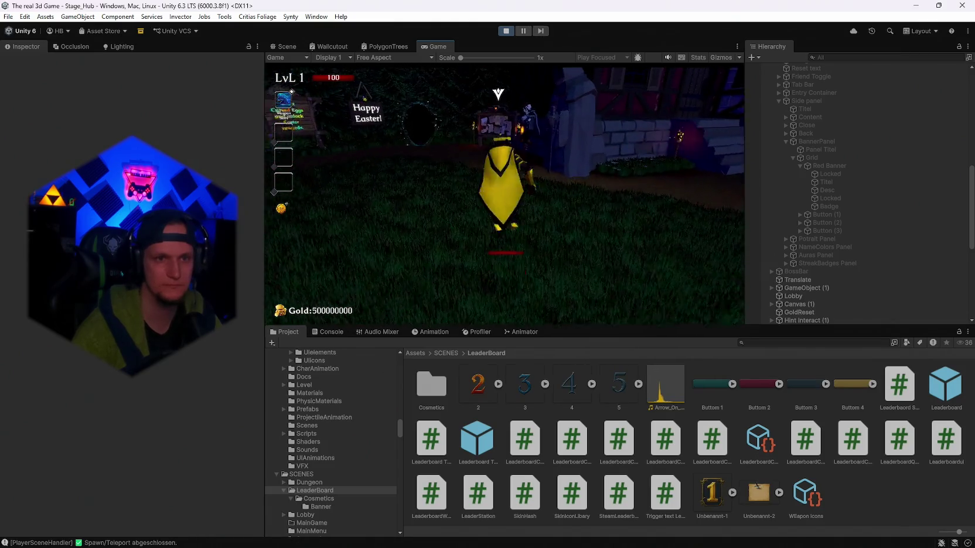
Step: In the running game, open the Leaderboard's Customize Banner list and maximize the Game view
key(w)
key(e)
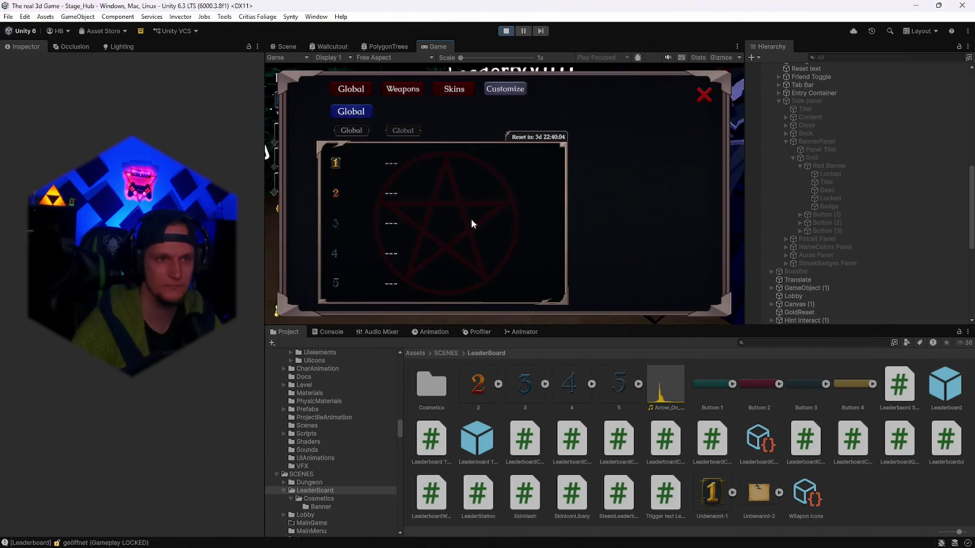
click(496, 88)
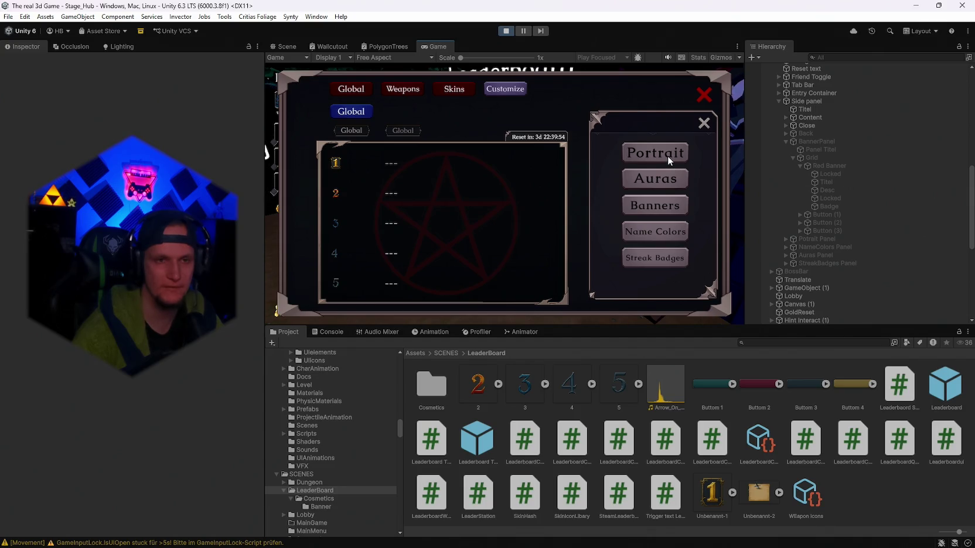
click(647, 159)
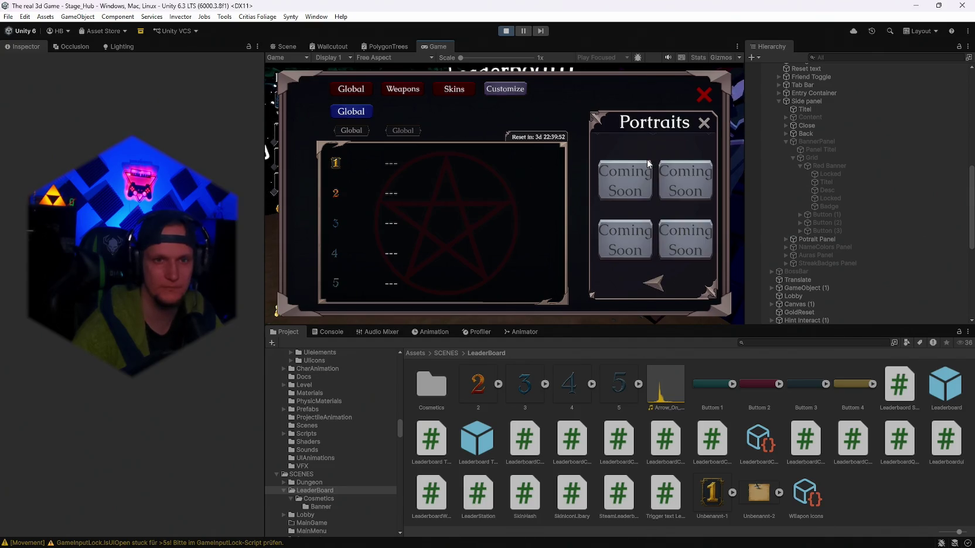
click(656, 288)
click(650, 202)
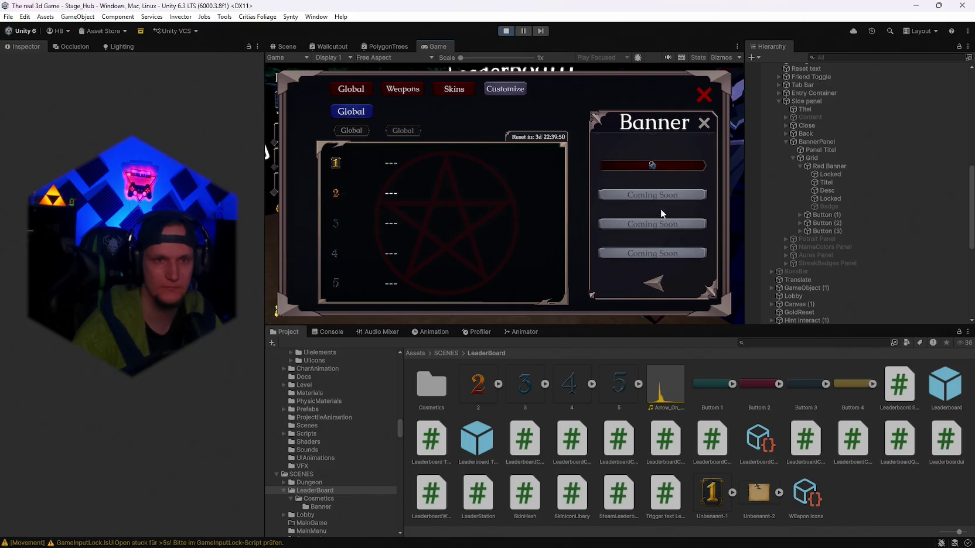
double_click(440, 49)
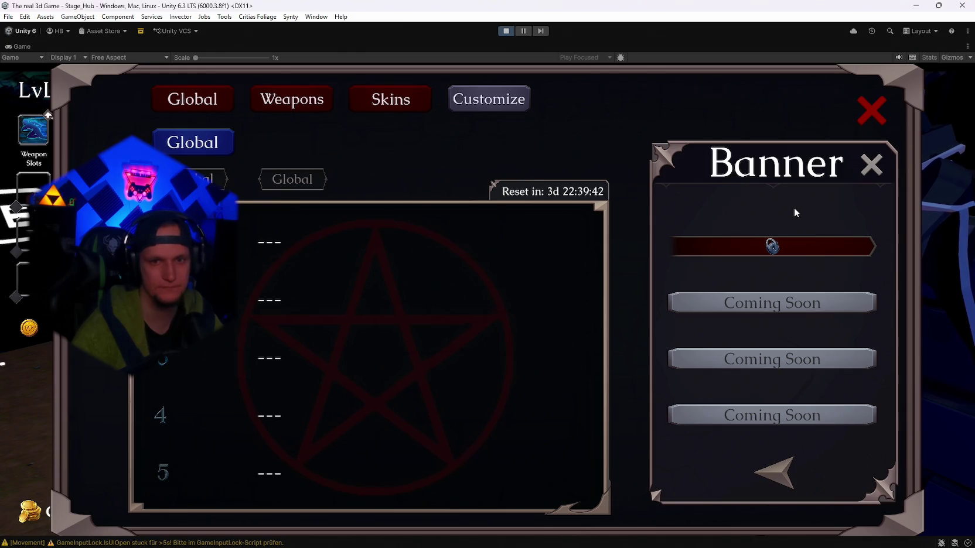
Step: Screenshot the game panel, then unlock and equip the Red Banner and stop Play mode
key(super+shift+s)
drag(815, 65, 912, 137)
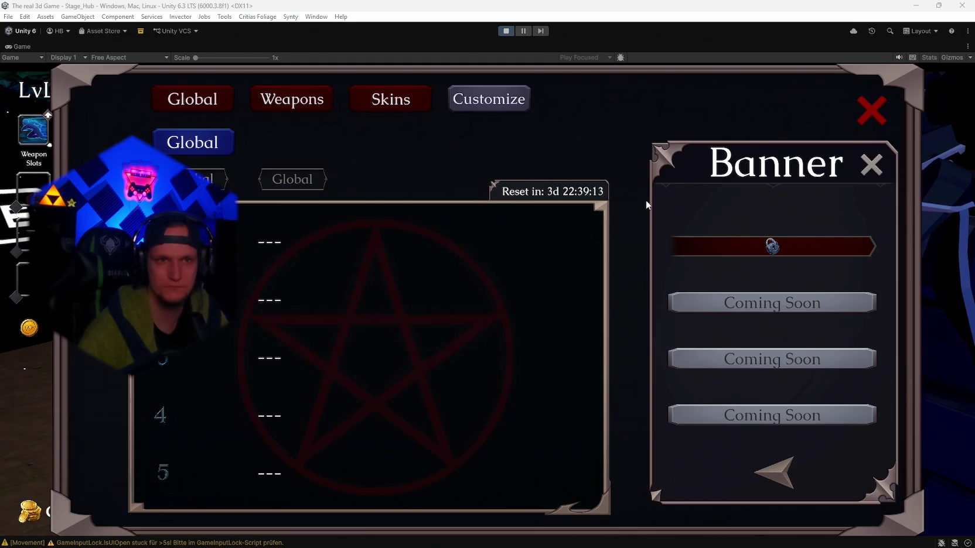
click(737, 242)
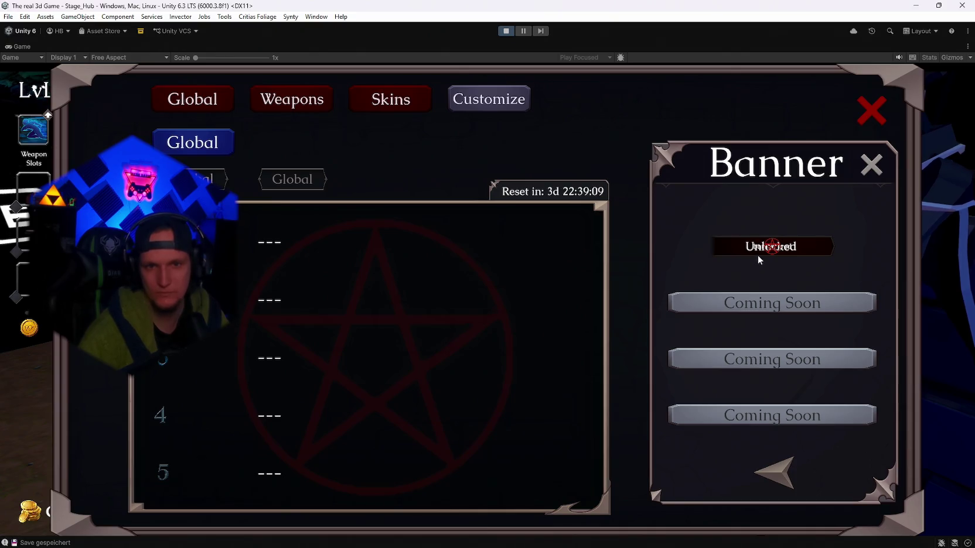
click(788, 252)
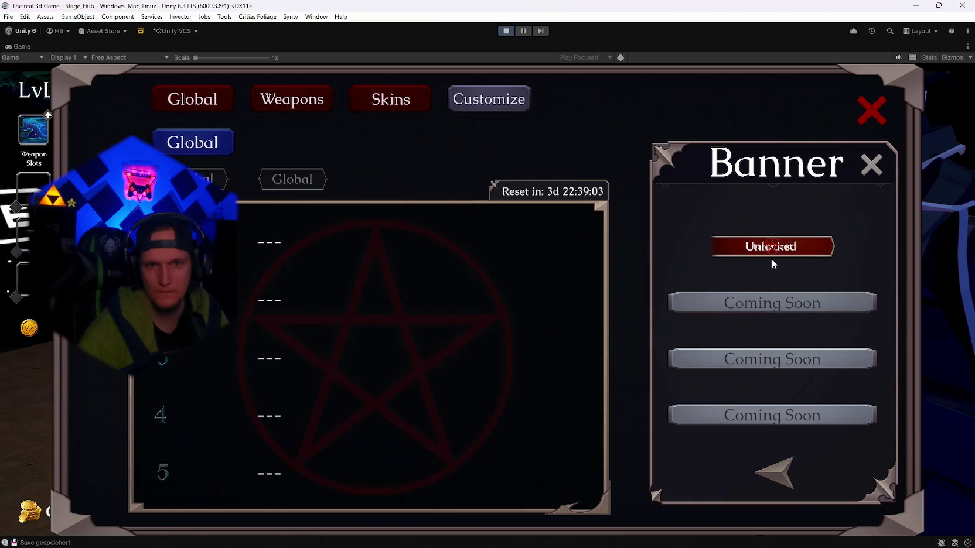
click(506, 31)
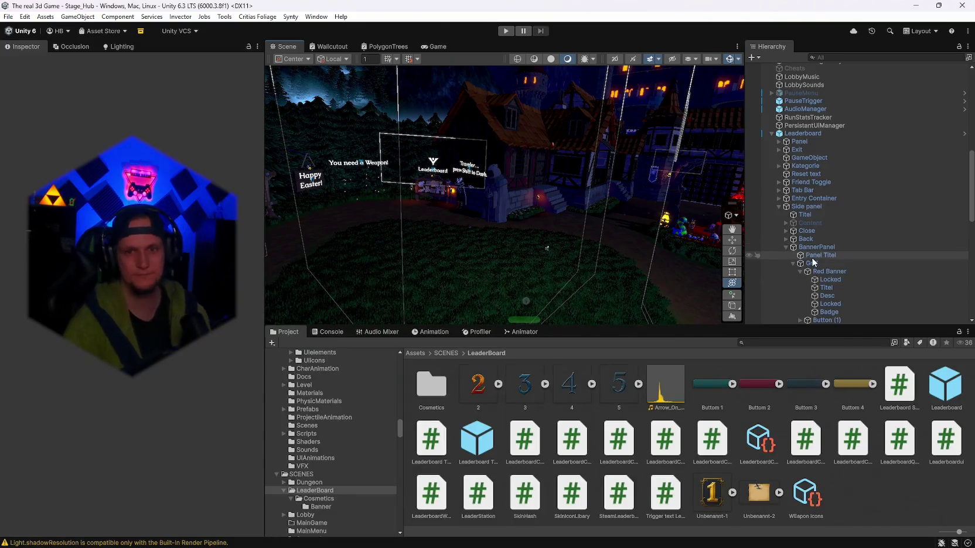
Step: Select Red Banner and its Locked child and frame it in the Scene view
click(829, 208)
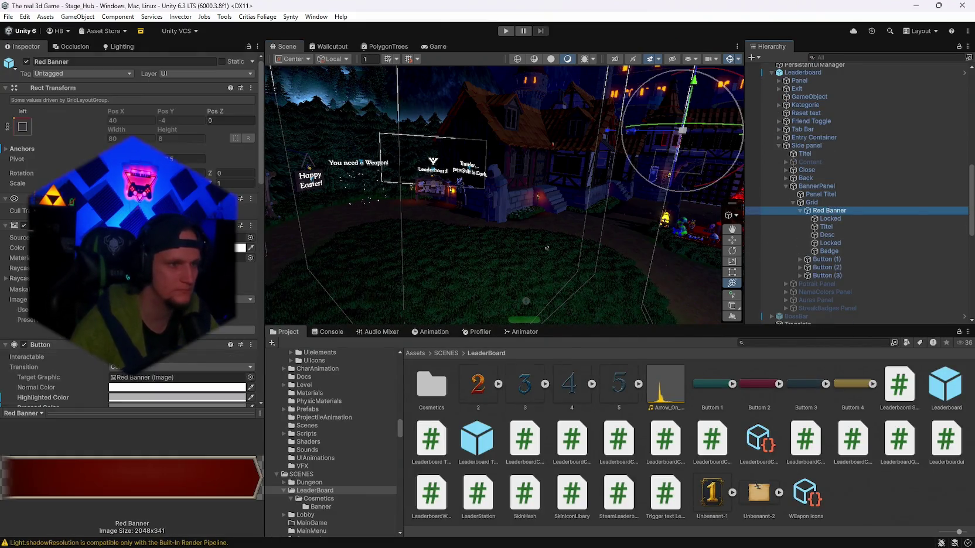
click(830, 218)
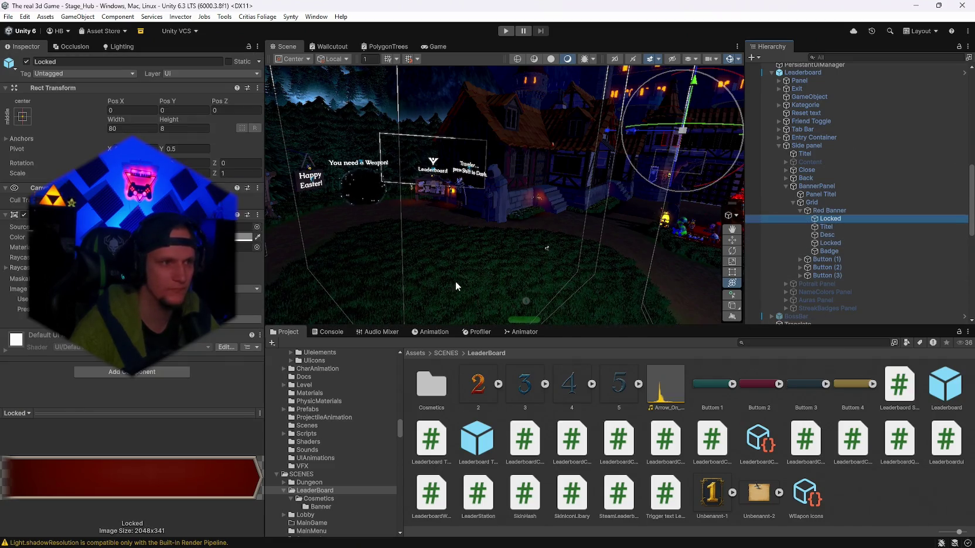
key(f)
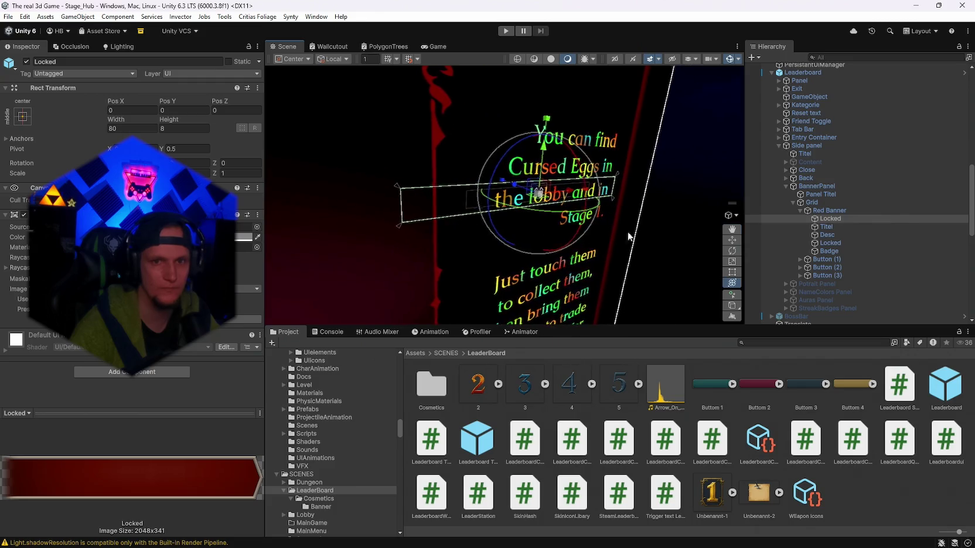
Step: Open the Leaderboard prefab asset in context and orbit toward the banner
scroll(819, 141, up, 2)
right_click(800, 103)
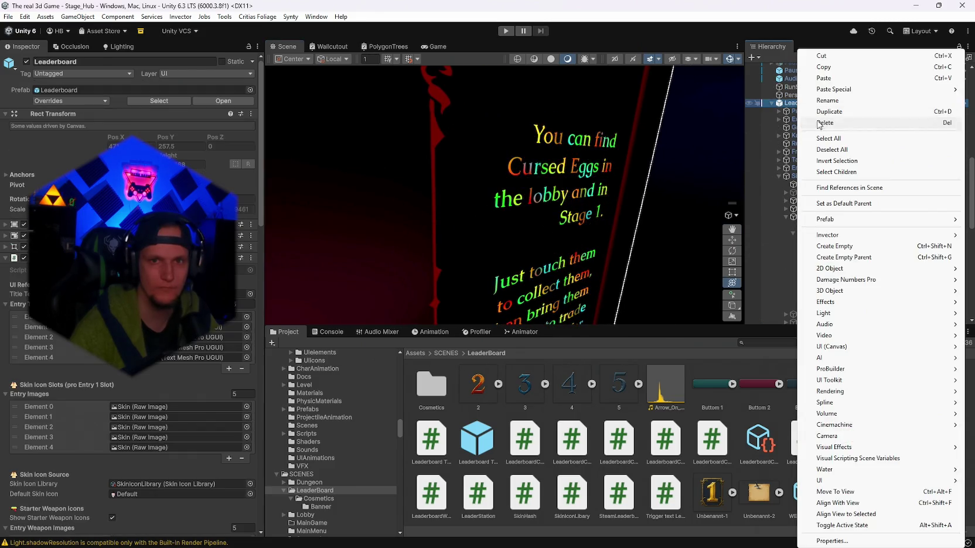
mouse_move(843, 220)
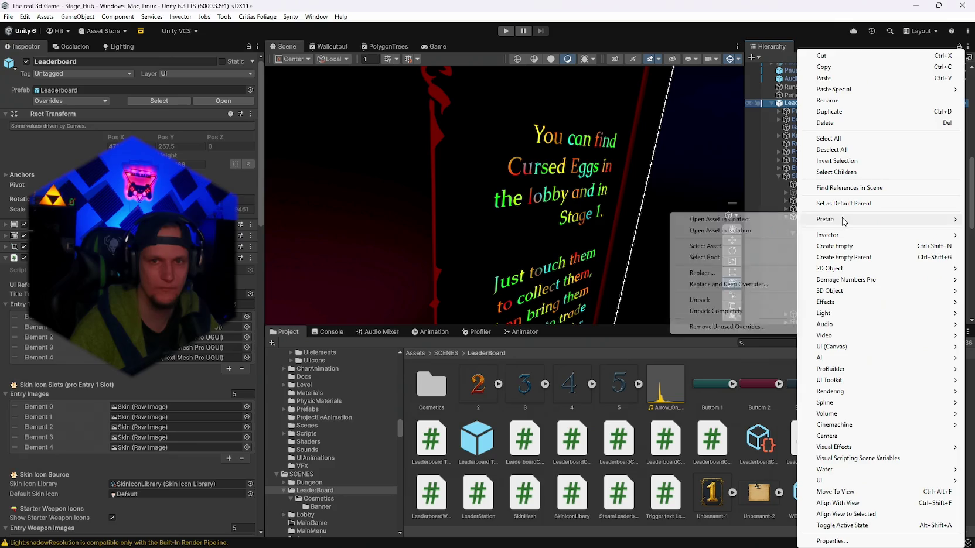
click(752, 219)
drag(591, 234, 650, 211)
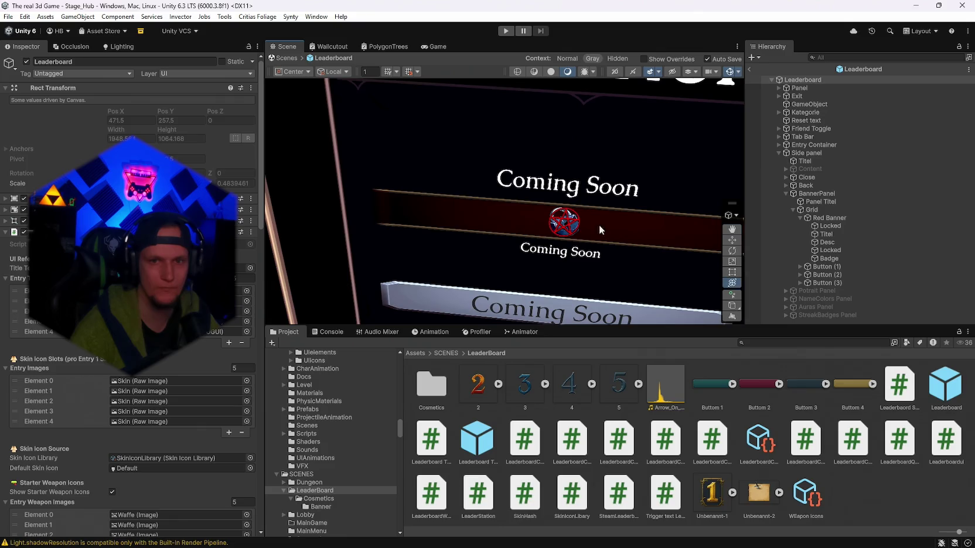
click(822, 251)
click(825, 234)
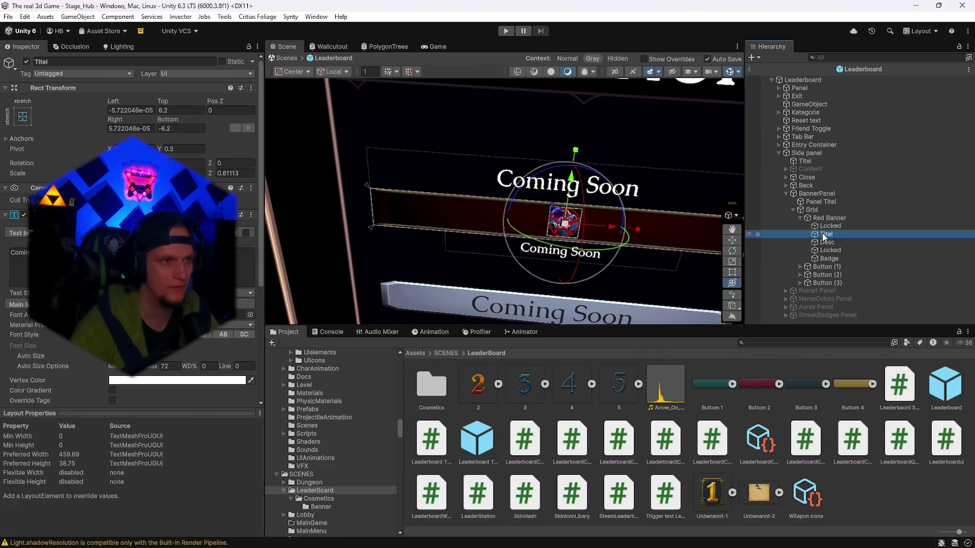
click(832, 250)
click(825, 266)
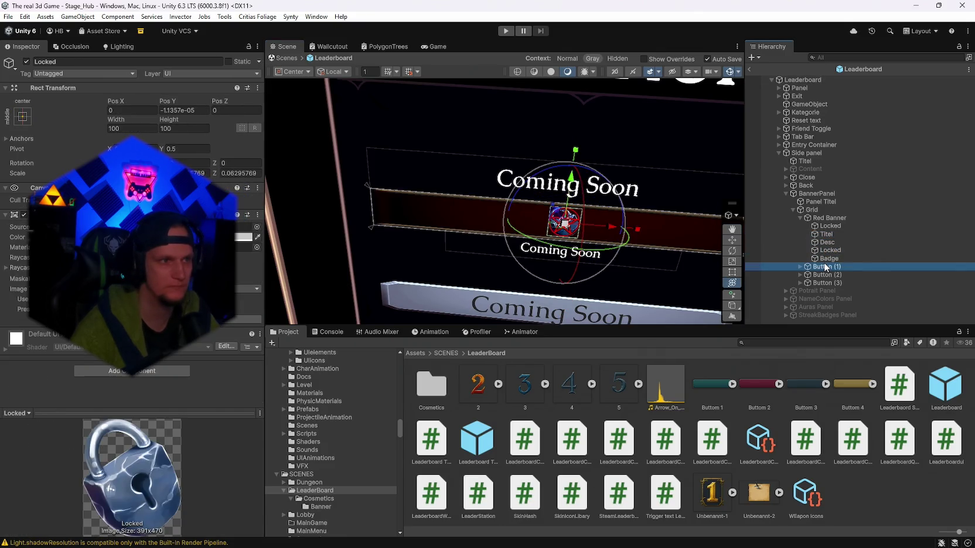
click(832, 258)
click(831, 250)
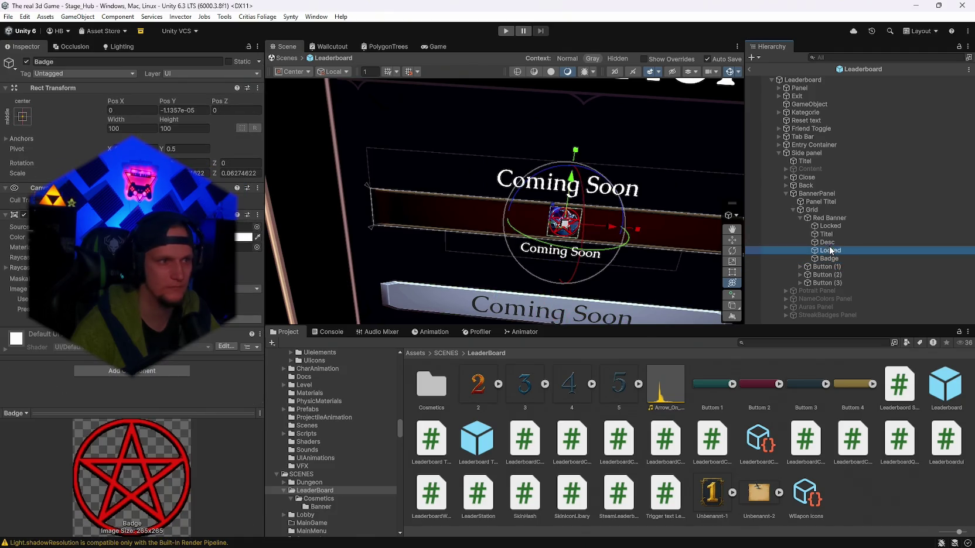
click(830, 243)
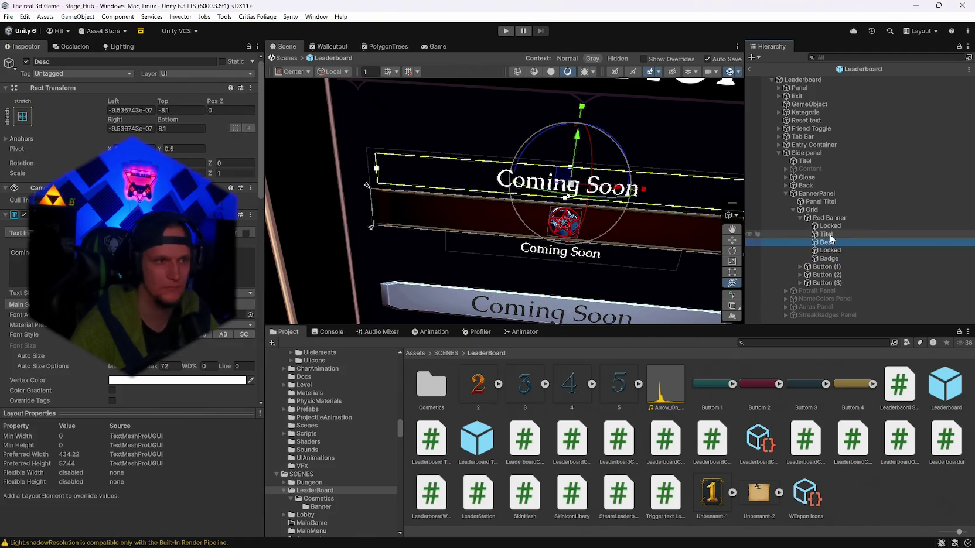
click(831, 234)
click(828, 227)
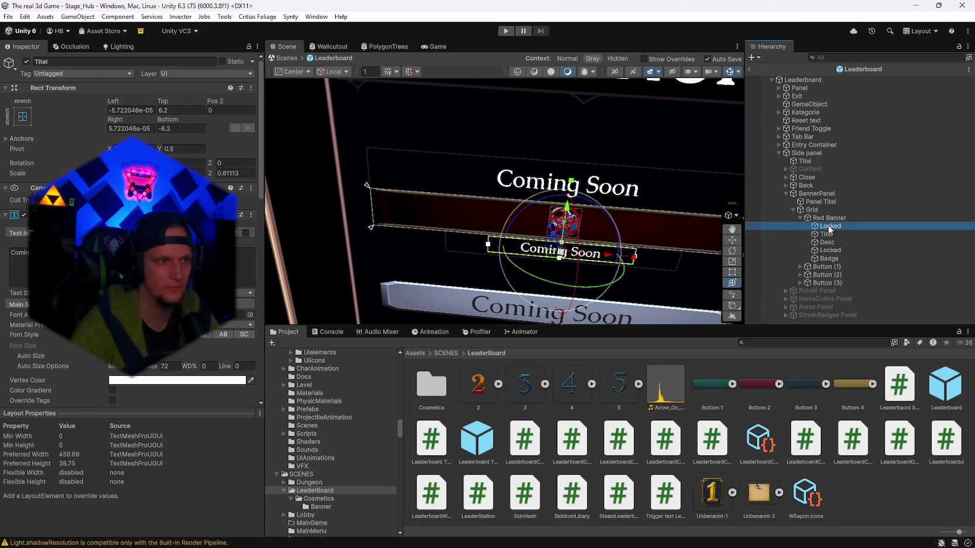
click(826, 219)
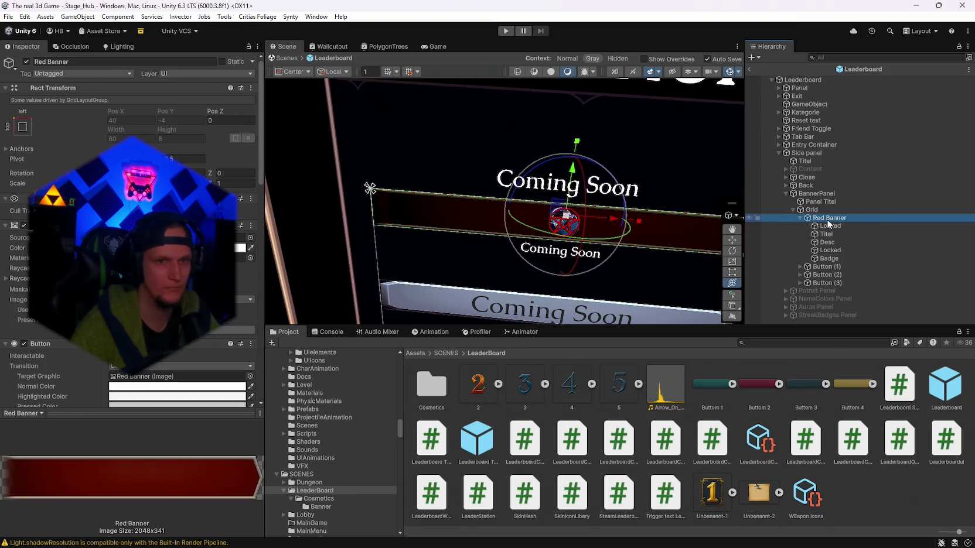
double_click(829, 218)
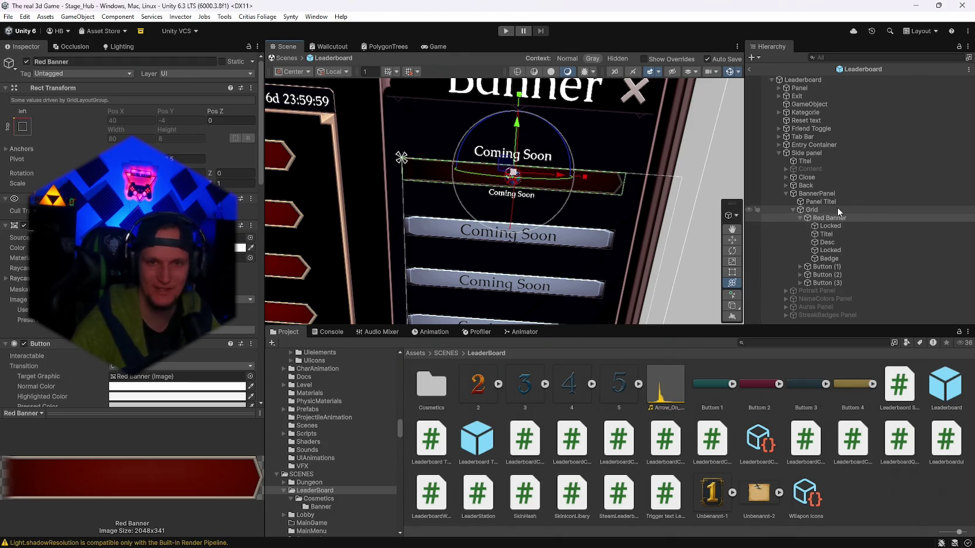
Step: Inspect the Grid, Red Banner, Locked, Titel and Desc objects in the Hierarchy
click(822, 210)
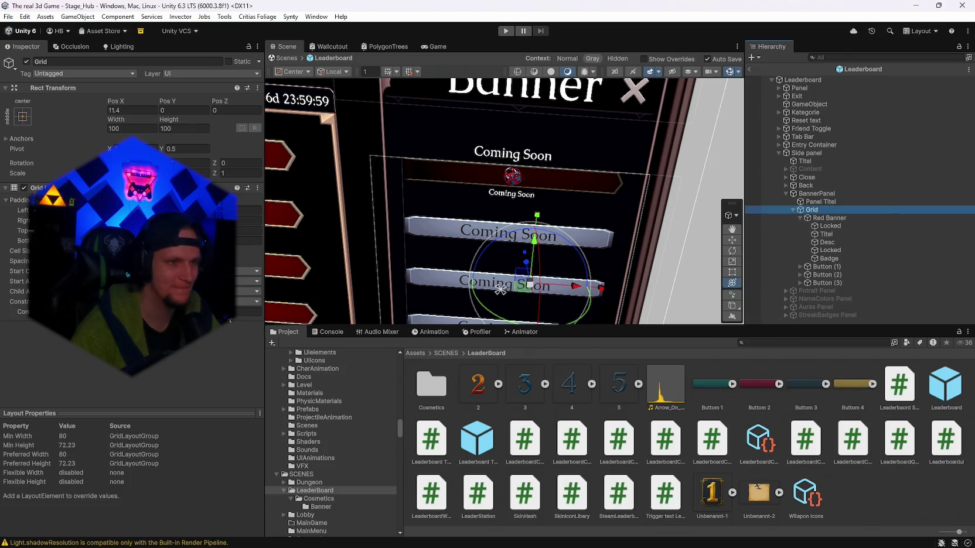
click(828, 218)
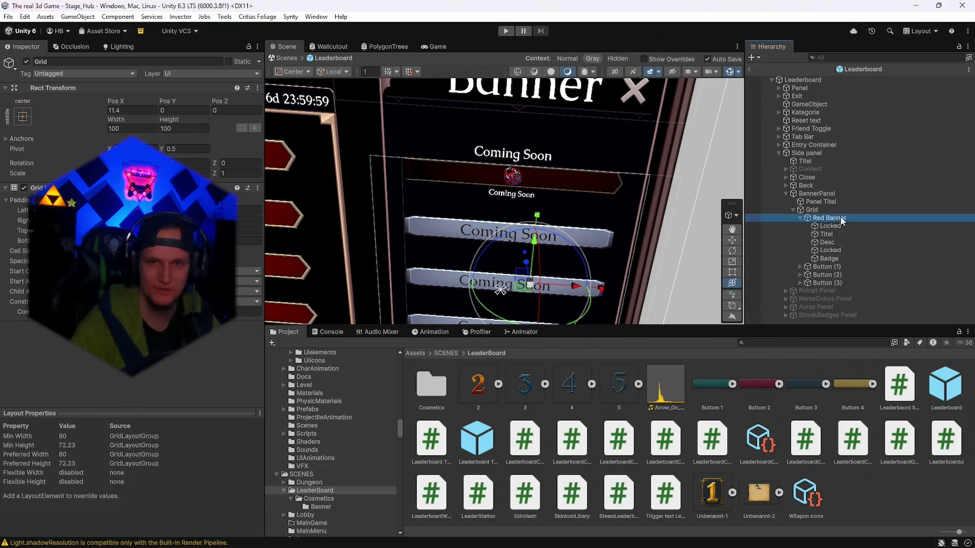
click(829, 227)
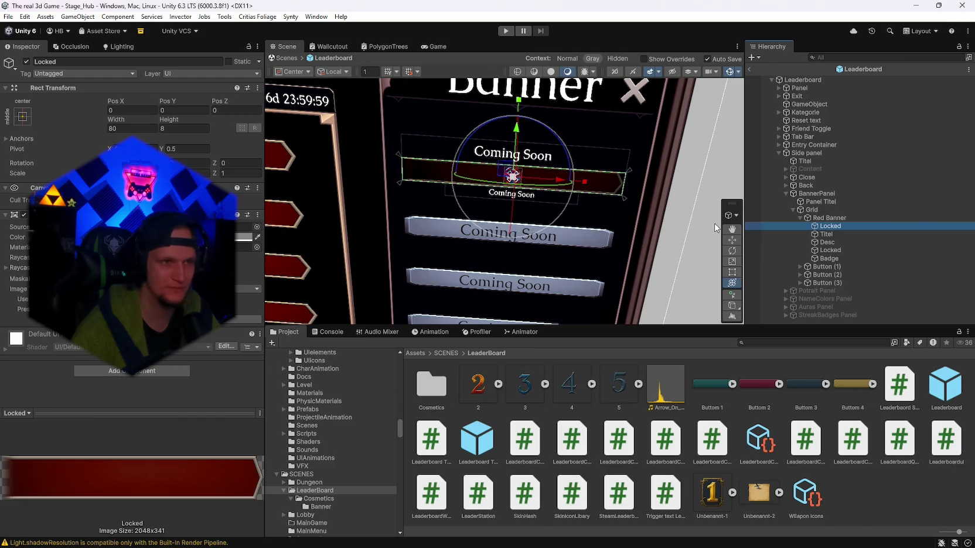
click(827, 235)
click(828, 242)
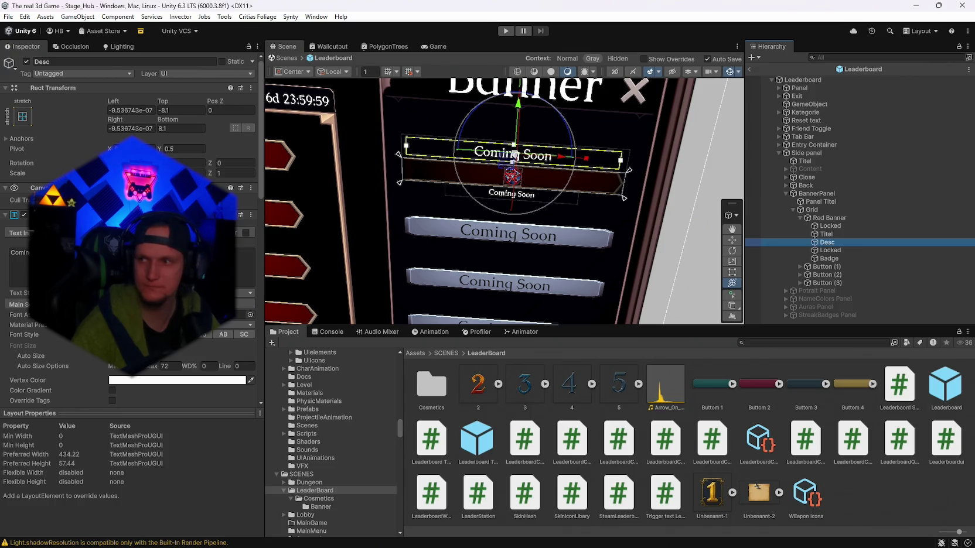
click(829, 218)
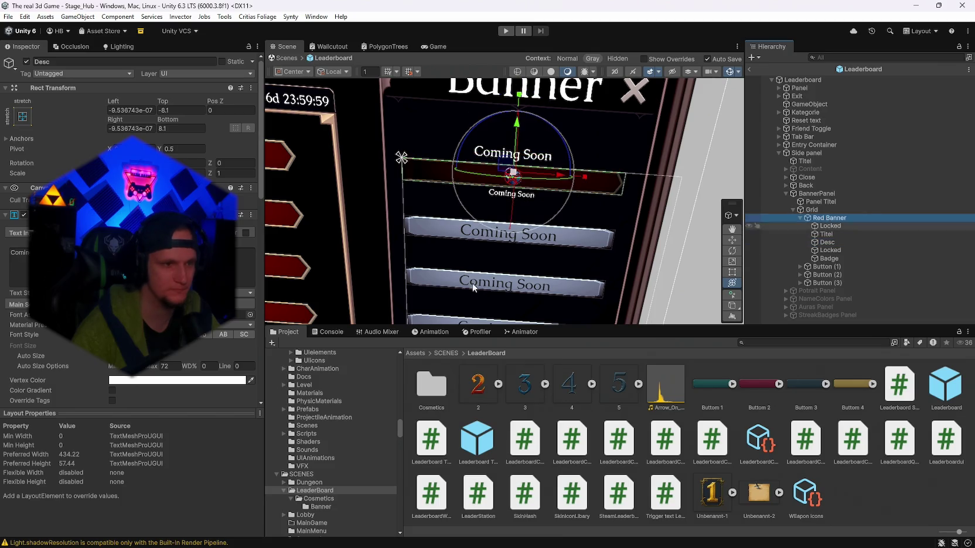
scroll(177, 348, down, 10)
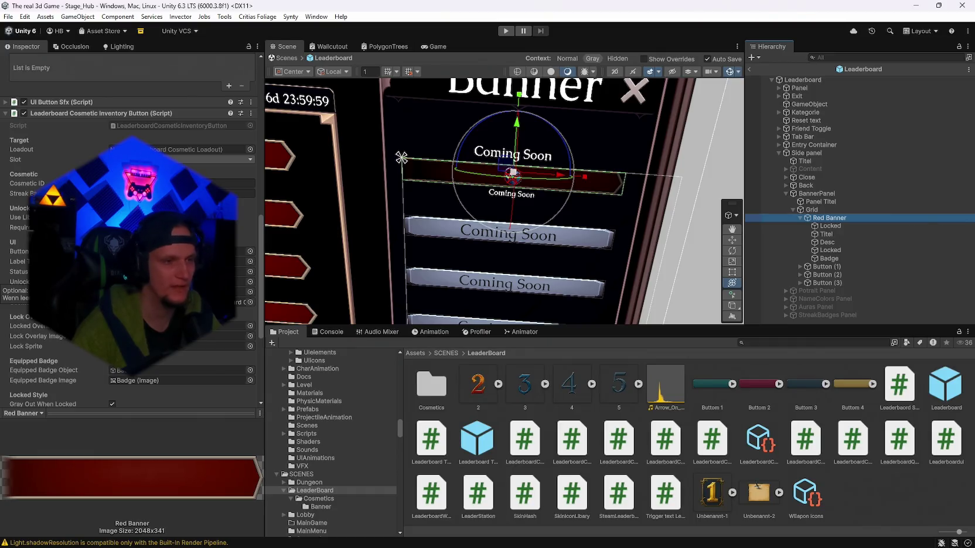
Step: Open the Cosmetics folder and select the LeaderboardCosmeticLibrary asset
click(790, 345)
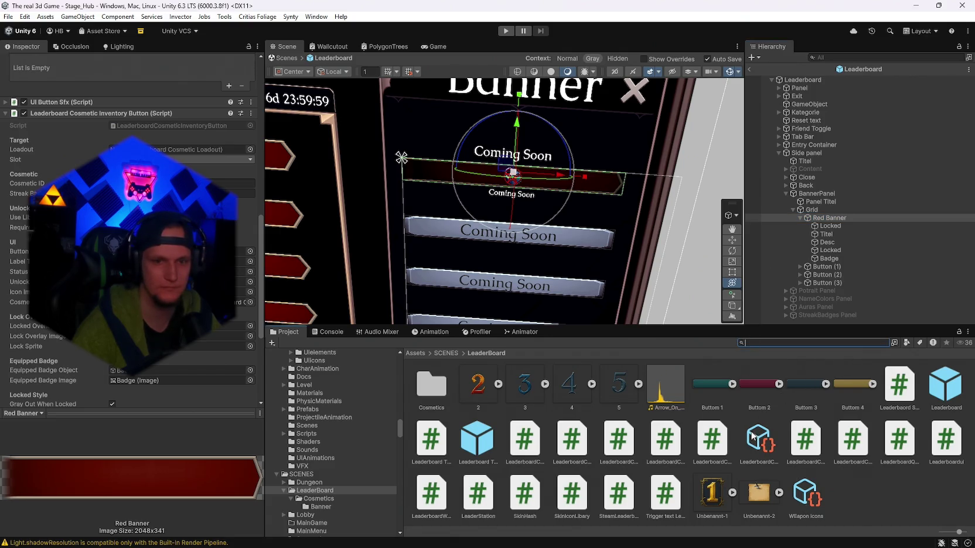
double_click(431, 386)
click(483, 385)
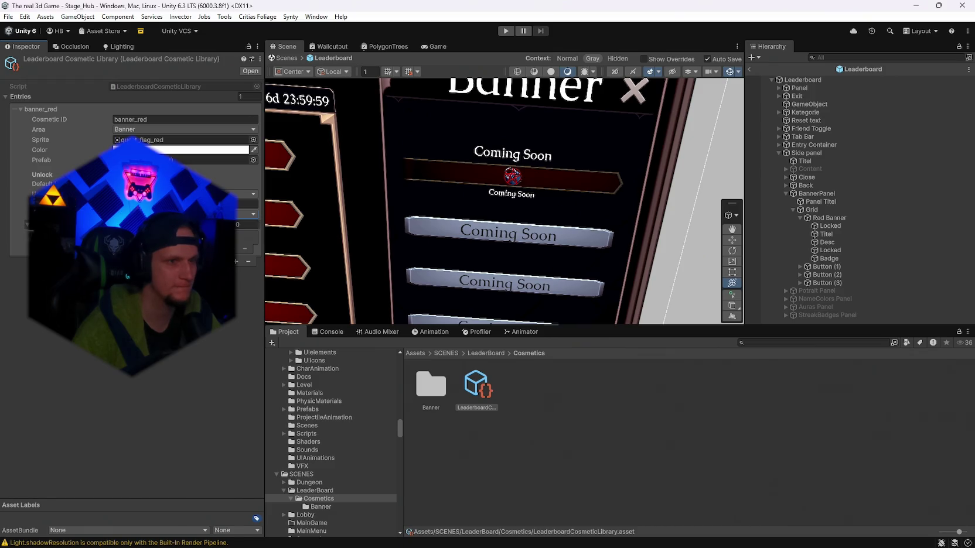
Step: Keep banner_red's area as Banner and show the Red Banner button's Inspector components
click(150, 130)
click(70, 128)
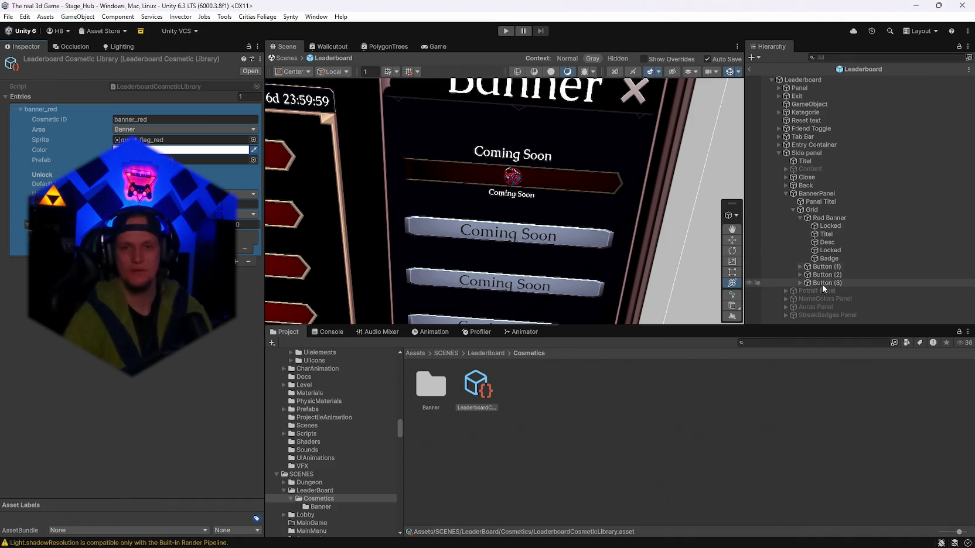
click(827, 218)
scroll(132, 228, down, 4)
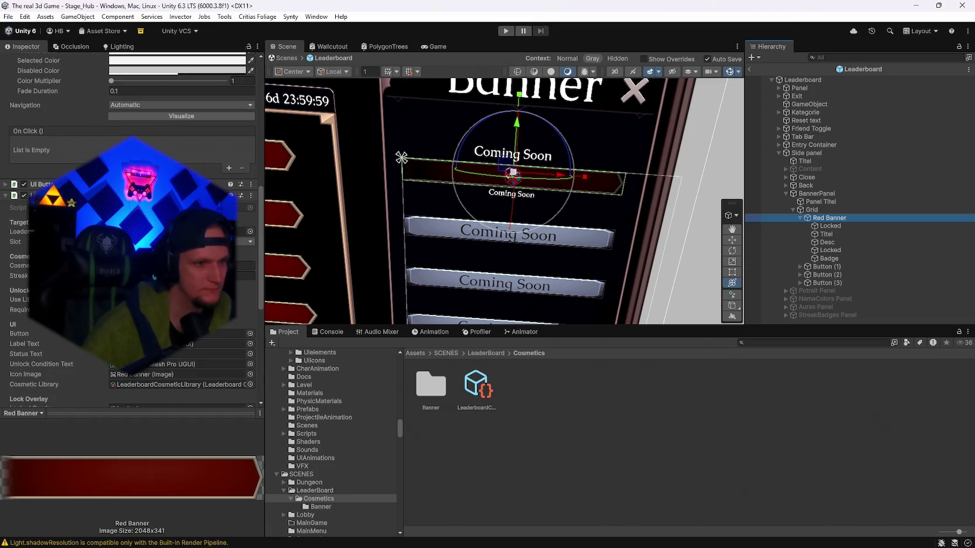
Step: Browse the Banner folder and inspect the LeaderboardCosmeticQuestCatalog in the LeaderBoard folder
scroll(132, 228, down, 9)
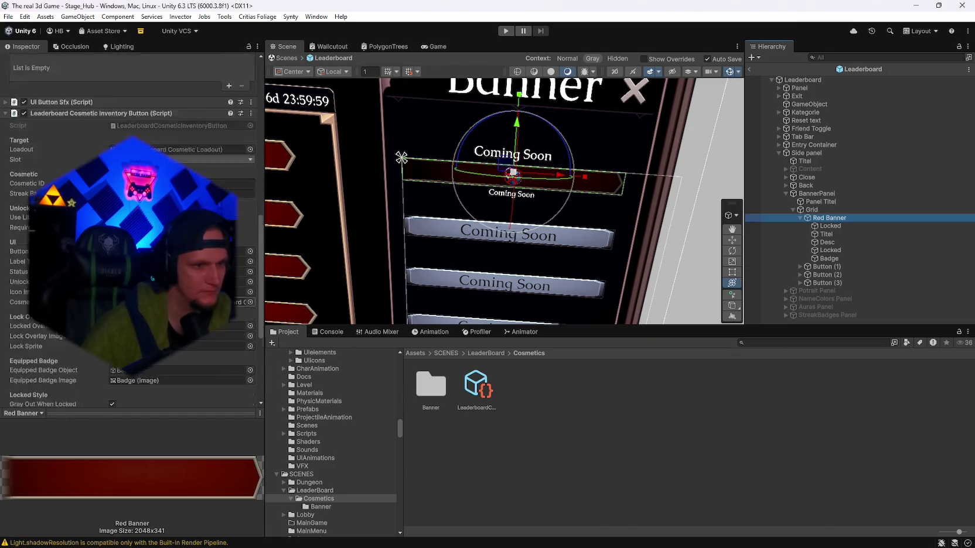
scroll(132, 229, down, 1)
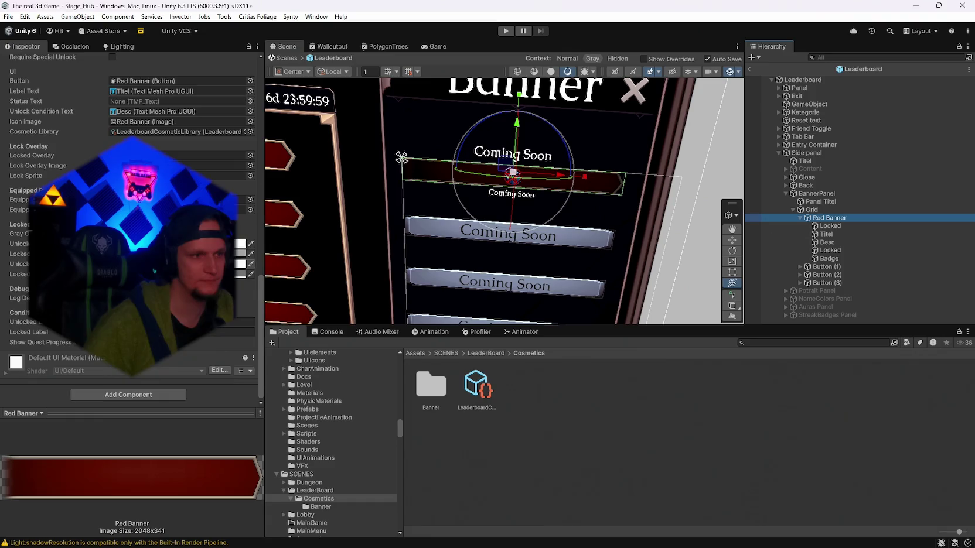
scroll(129, 222, up, 3)
scroll(129, 223, up, 5)
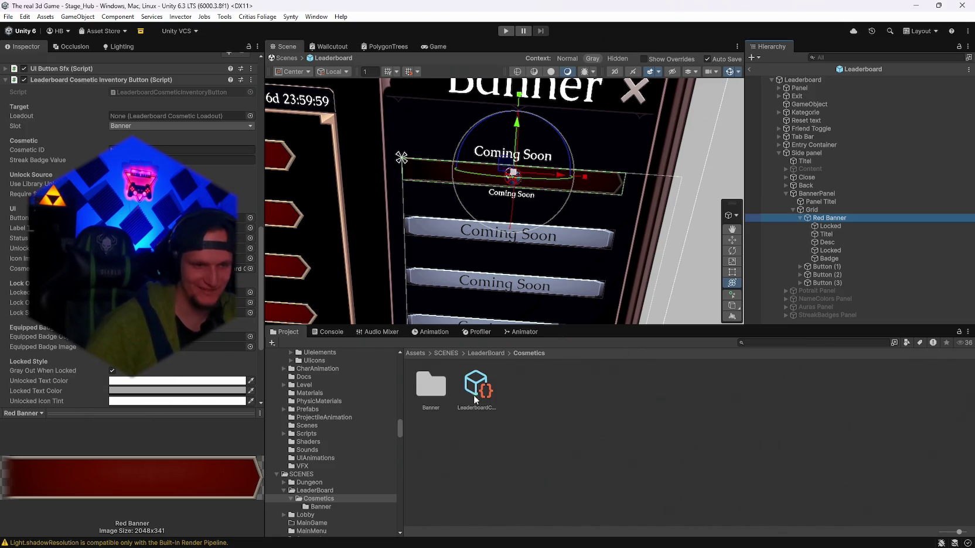
click(321, 508)
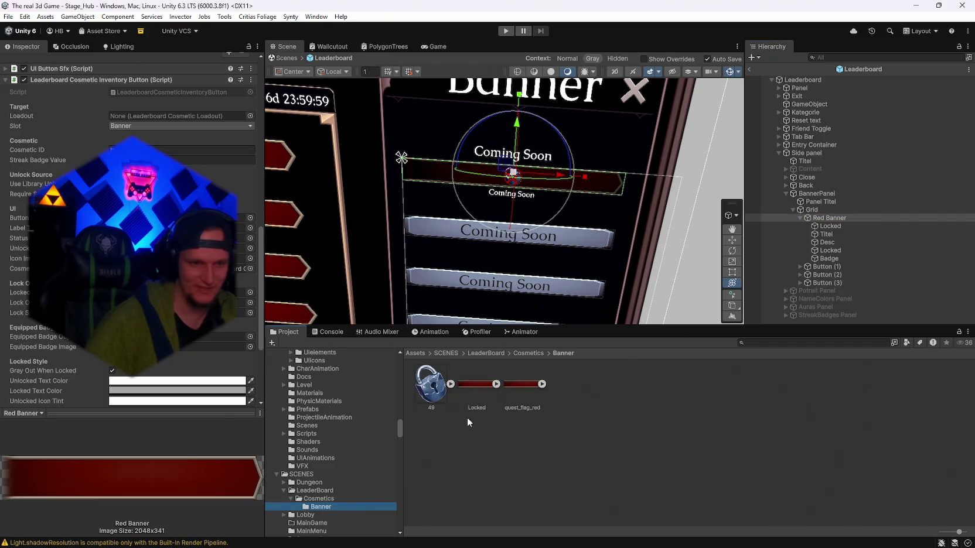
click(314, 491)
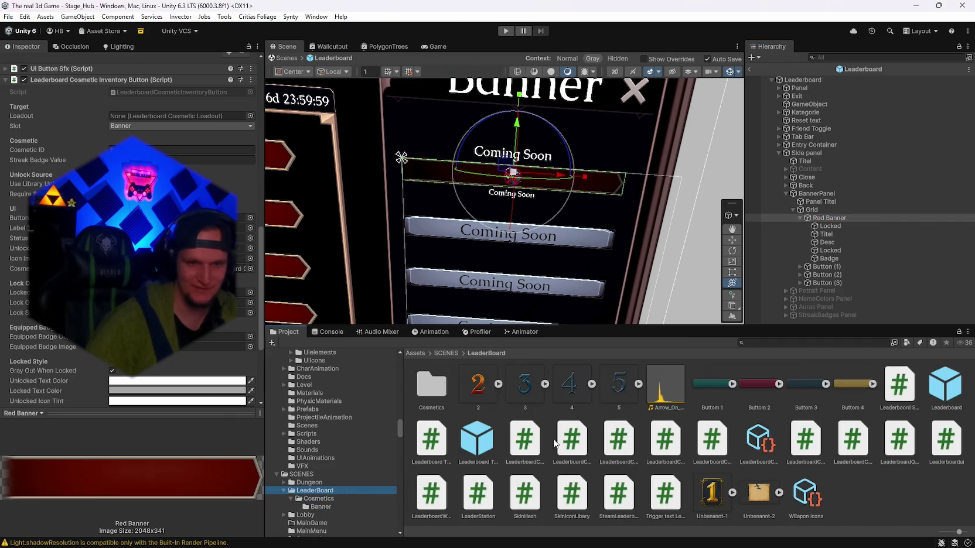
click(759, 442)
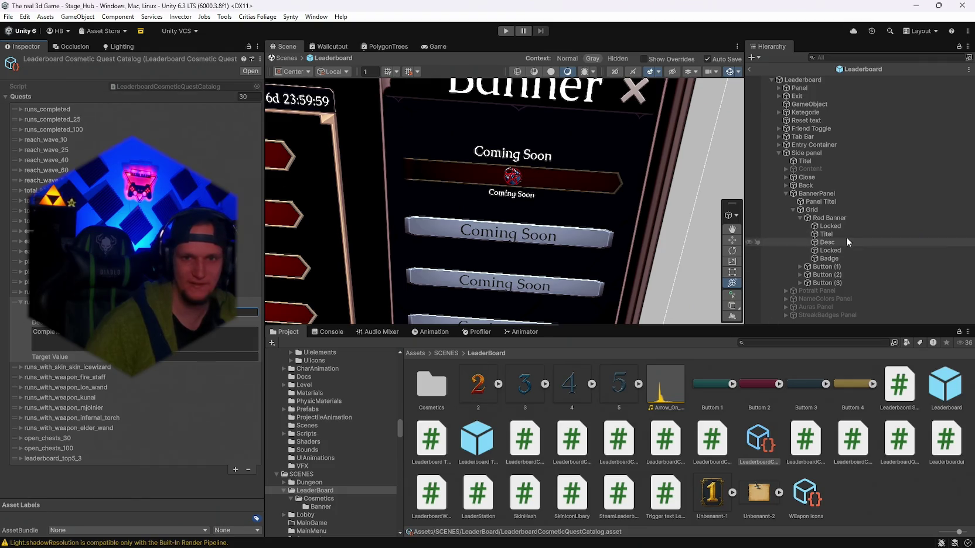
Step: Recheck the Red Banner button's components, the quest catalog, and the weapon icon library
click(829, 217)
scroll(196, 356, down, 10)
scroll(196, 356, down, 3)
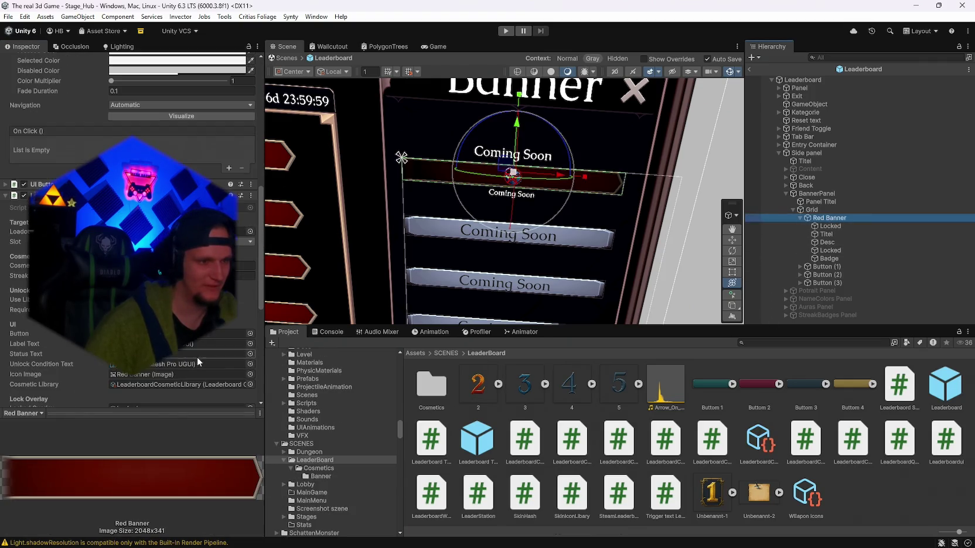
scroll(212, 363, down, 3)
click(759, 440)
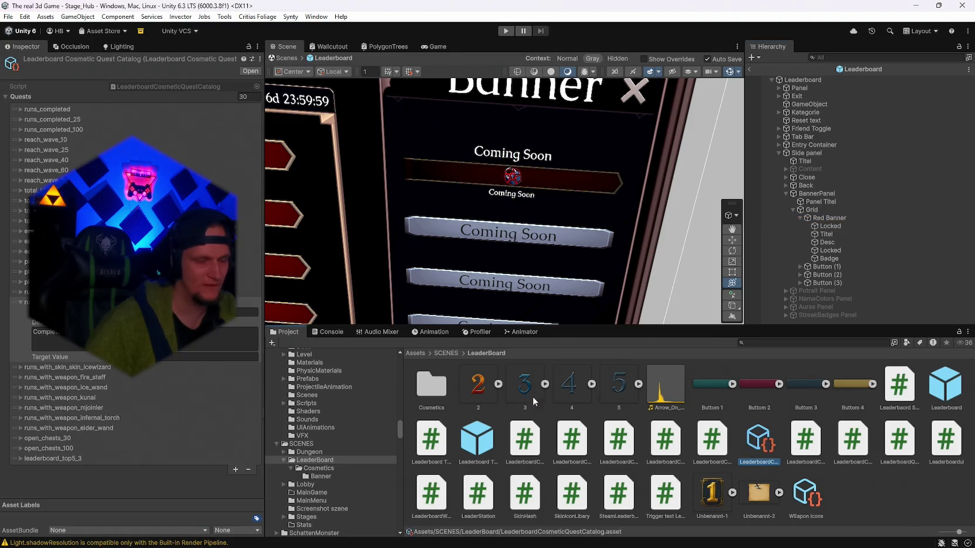
click(806, 495)
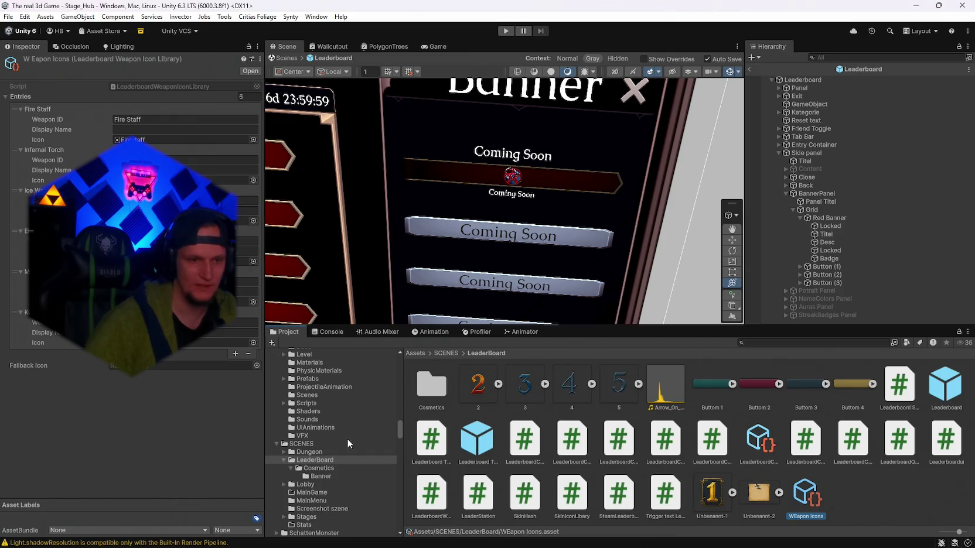
Step: Review the 49 lock image, red banner sprite and cosmetic library, then reopen the quest catalog
click(323, 476)
click(444, 387)
click(520, 384)
click(439, 387)
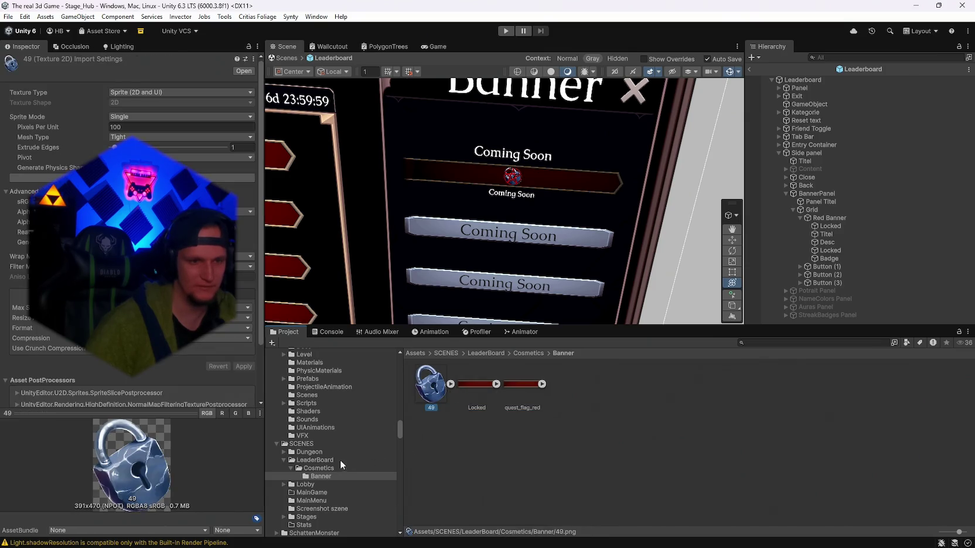
click(340, 468)
click(476, 387)
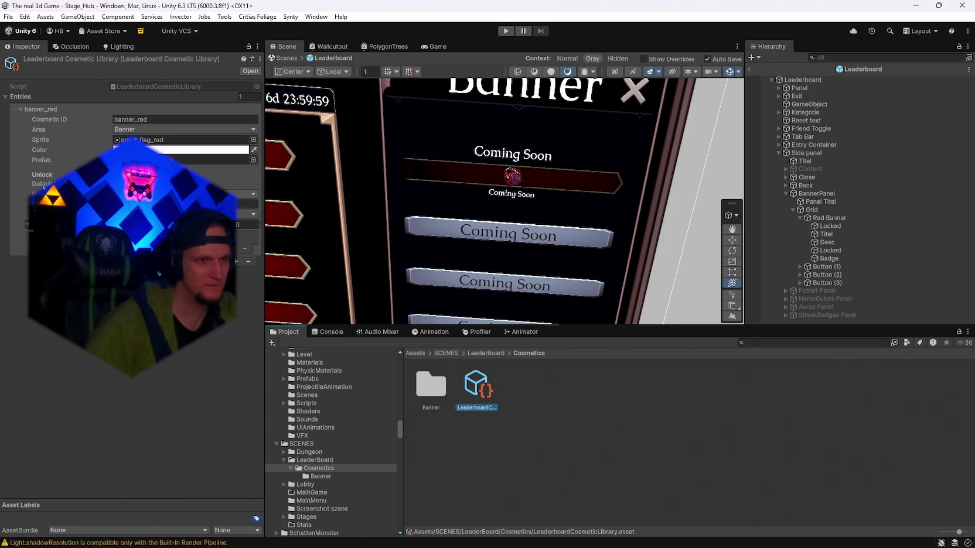
click(246, 194)
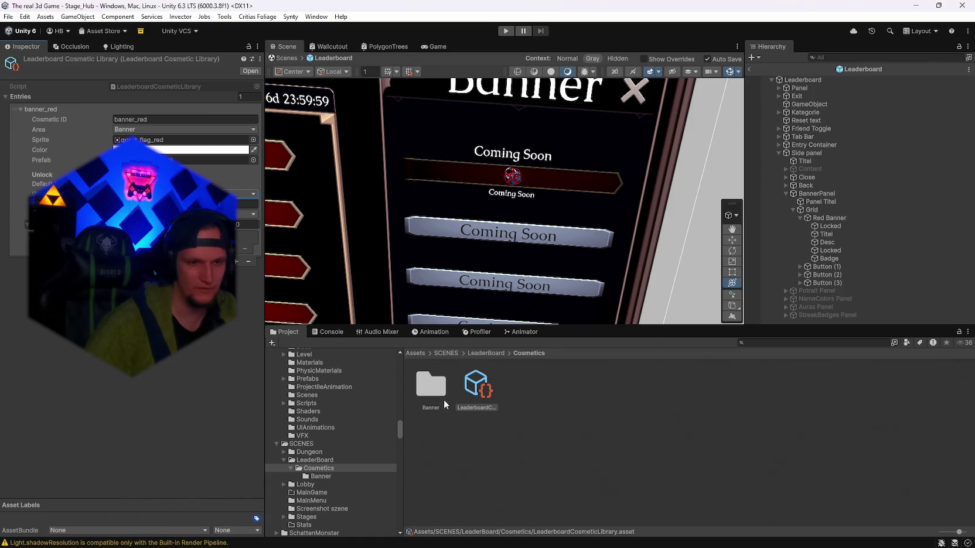
click(484, 355)
click(758, 440)
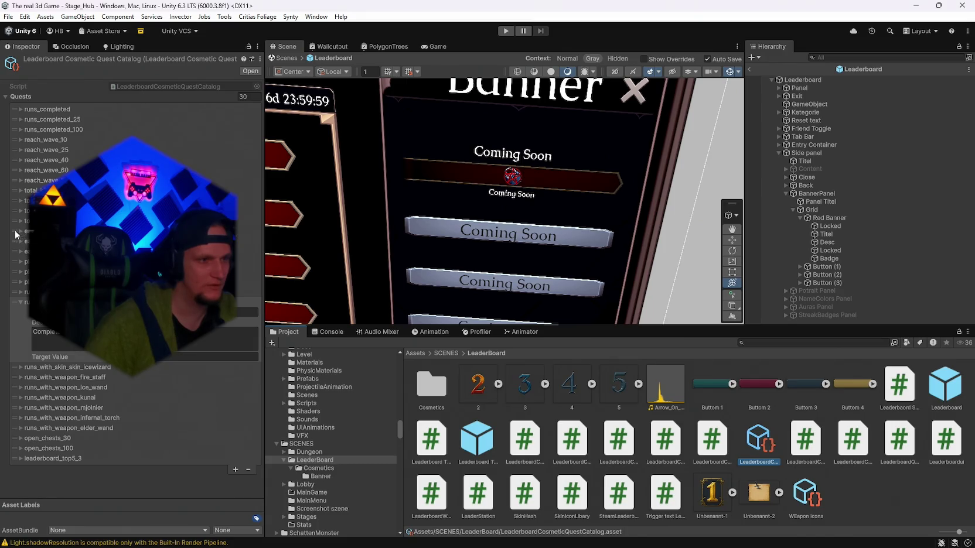
Step: Duplicate the last quest into a 31st entry and type its Quest Id as pay_gold_1
click(20, 232)
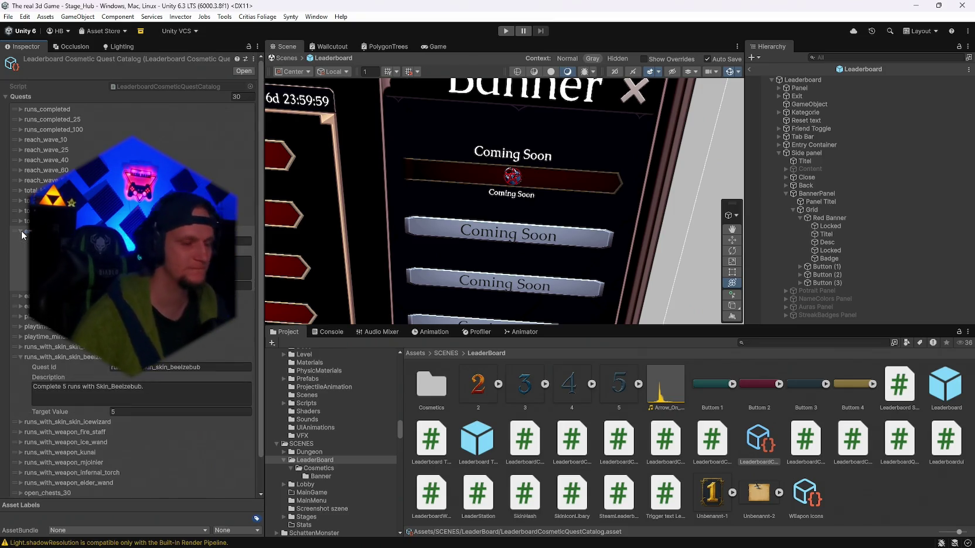
scroll(175, 385, down, 3)
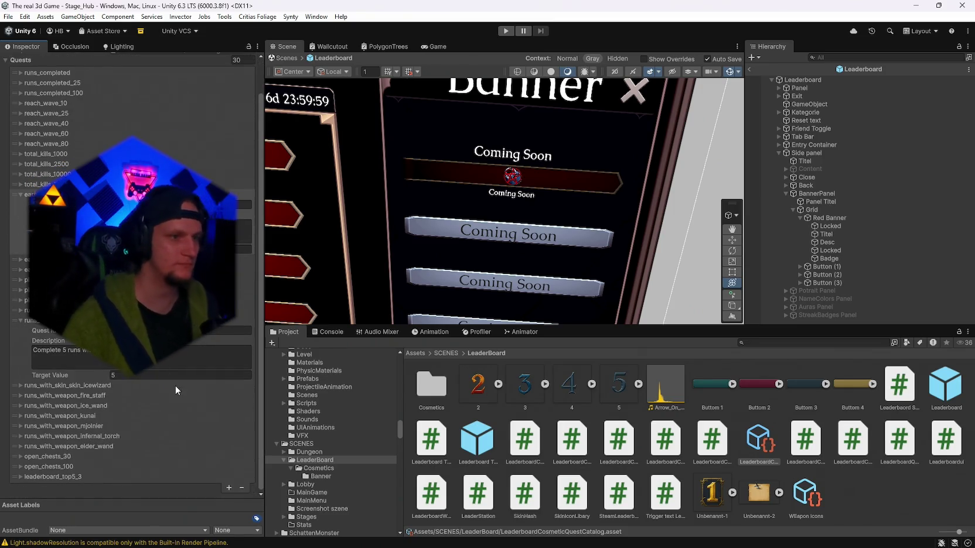
click(228, 488)
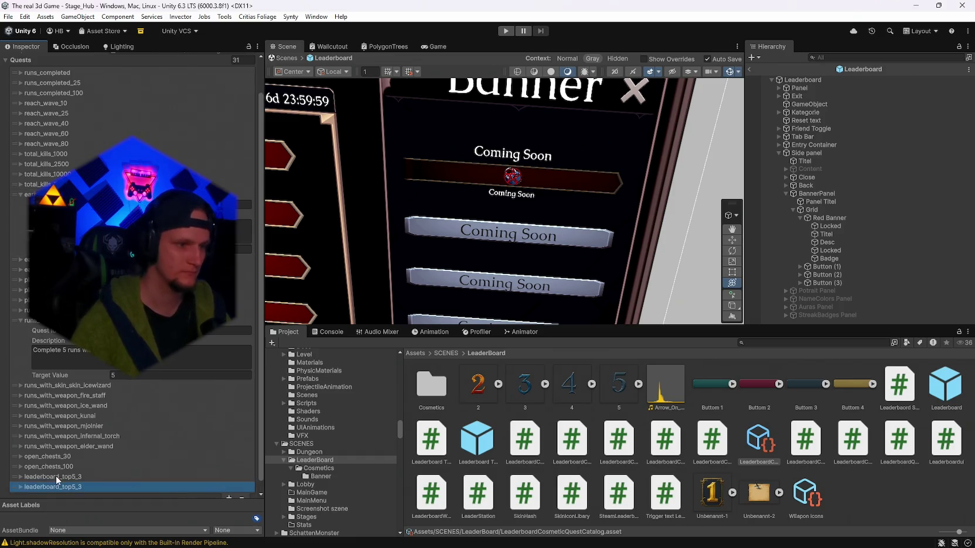
click(21, 485)
click(179, 434)
text(pay_gold_)
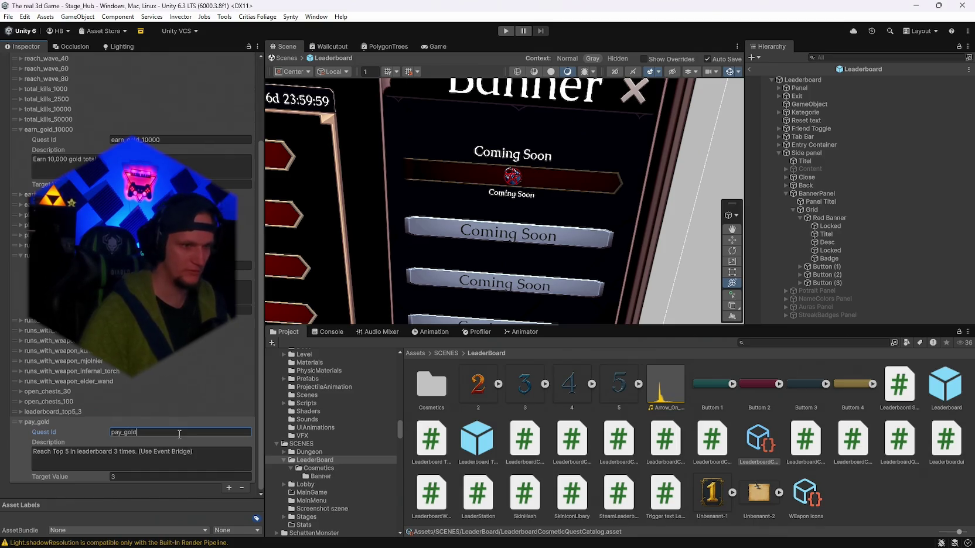
text(10)
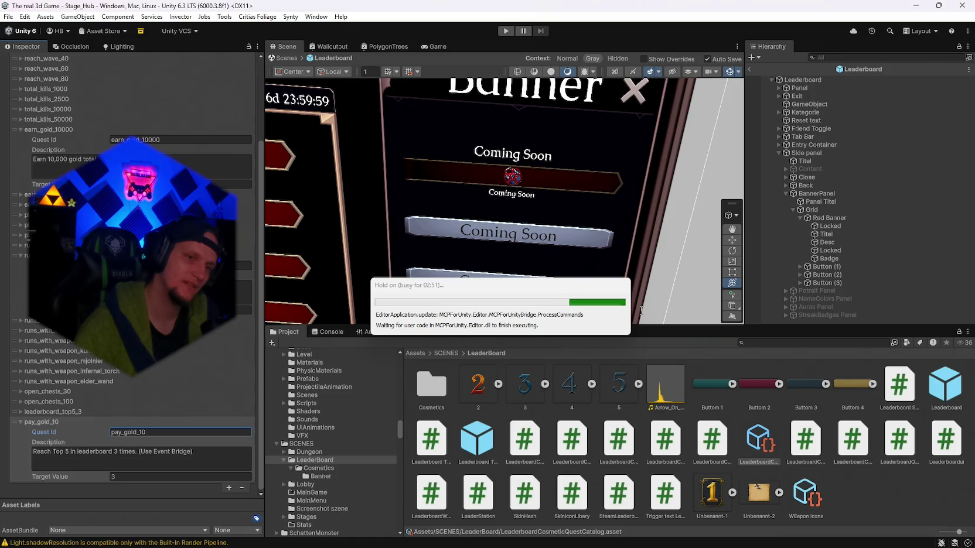
mouse_move(634, 536)
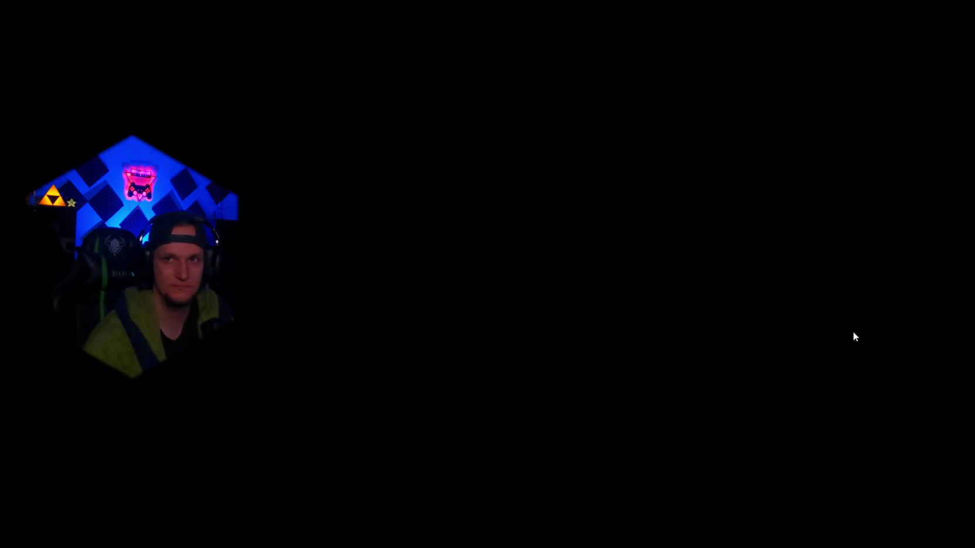
Step: End the frozen Unity Editor task in Task Manager, then close Task Manager
click(473, 275)
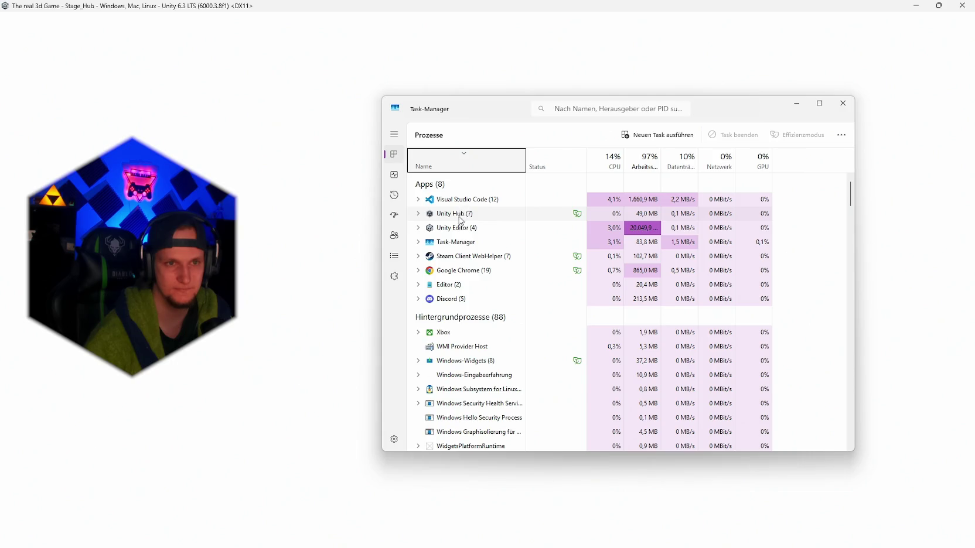
right_click(457, 229)
click(486, 257)
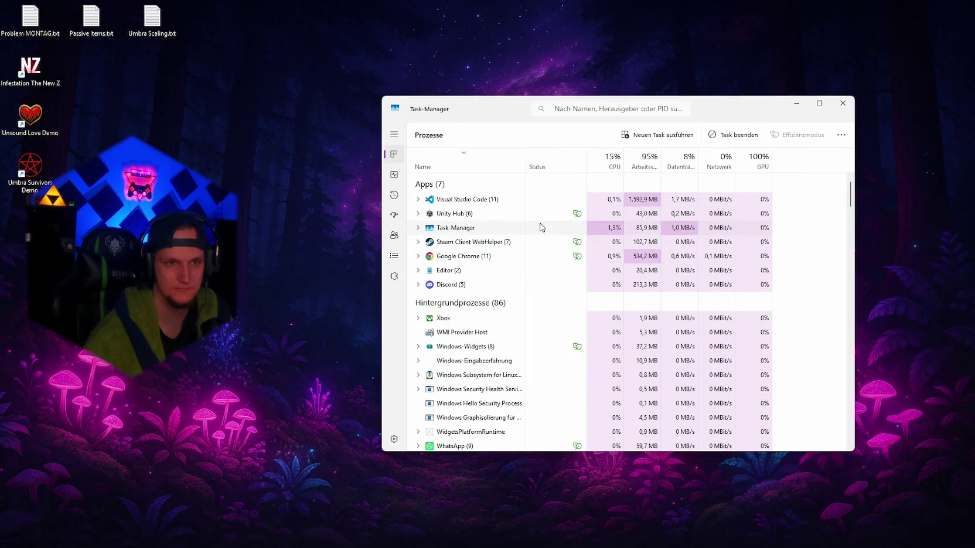
click(842, 103)
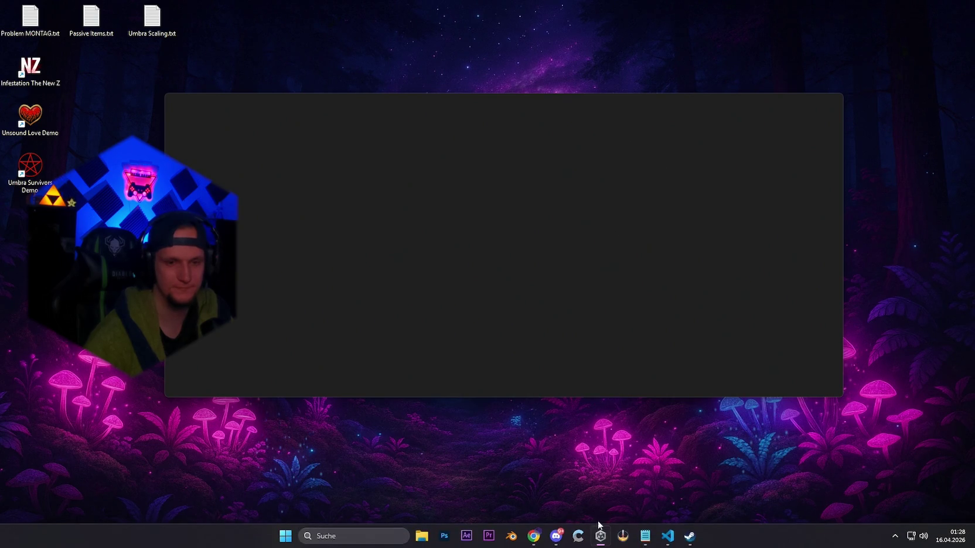
Step: Minimize Steam, decline the Recovering Scene Backups prompt, and wait for Stage_Hub to reload
click(687, 536)
click(684, 538)
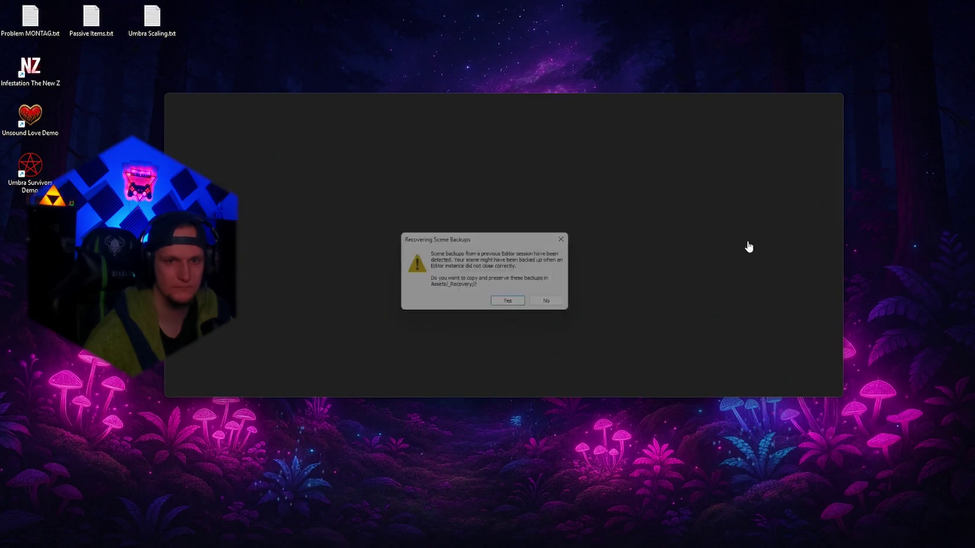
click(557, 303)
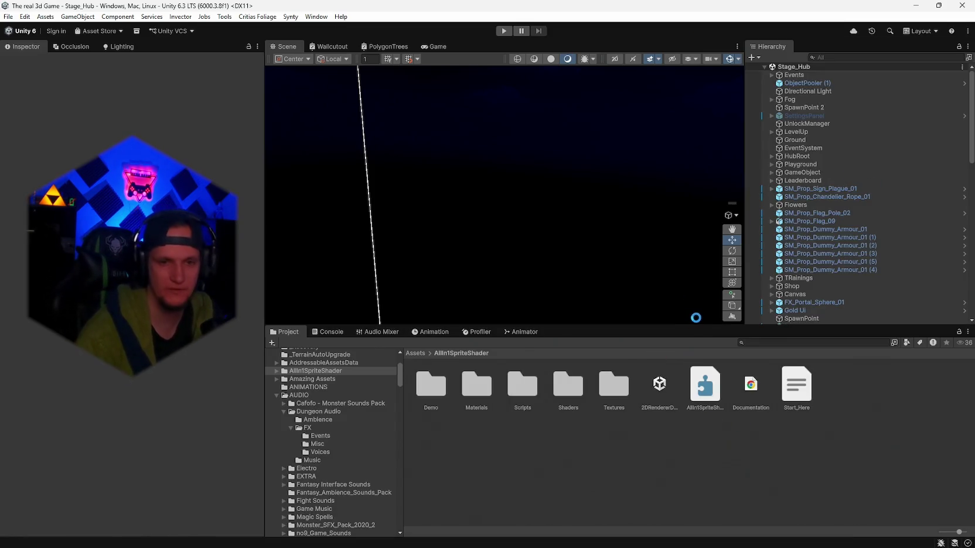
click(763, 343)
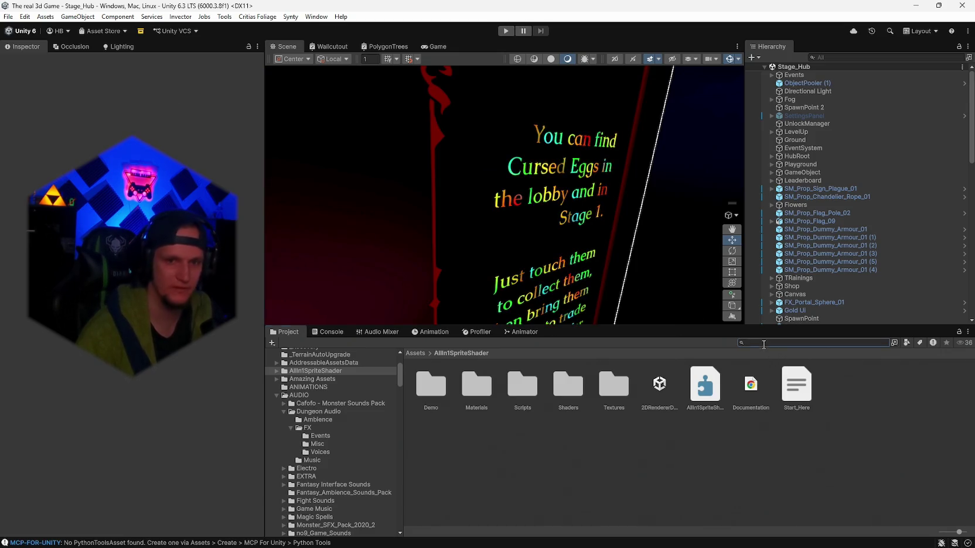
text(leaderboard)
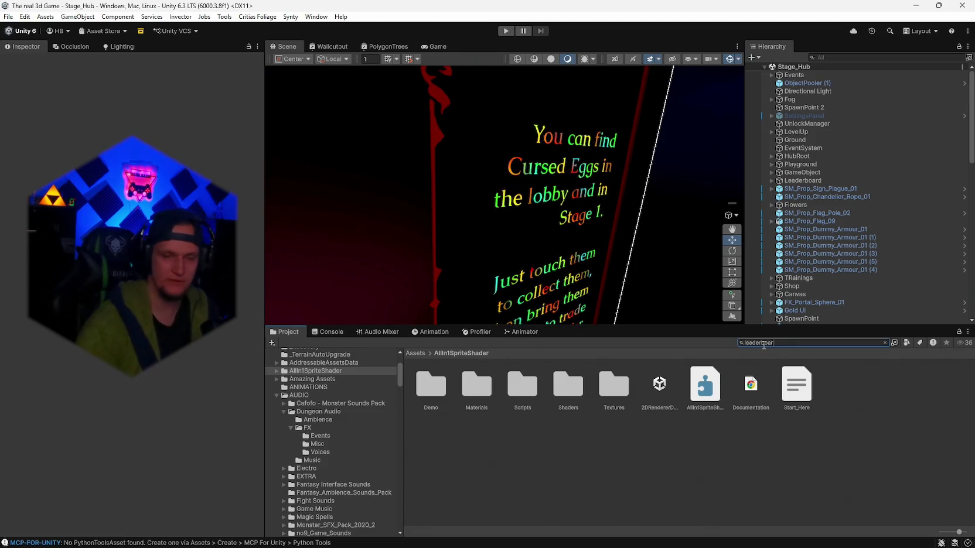
click(477, 387)
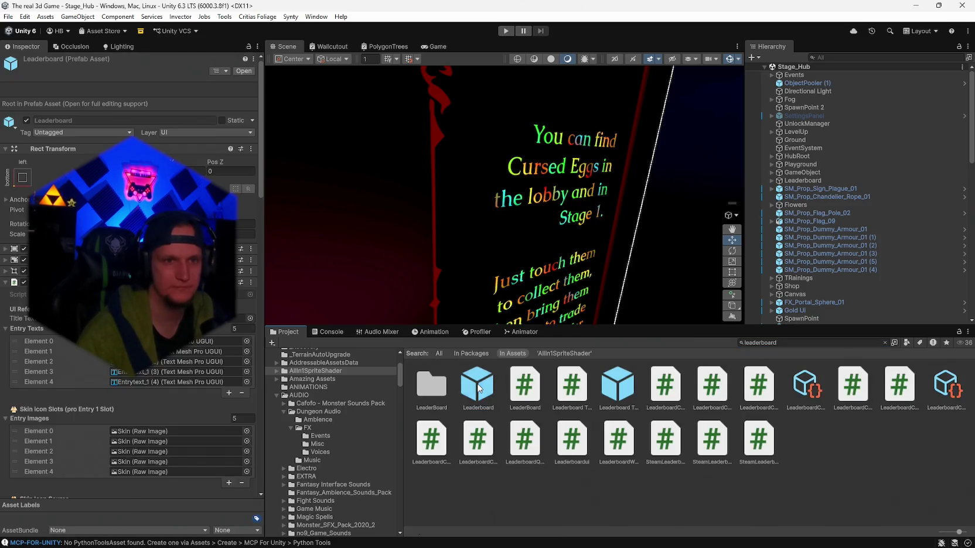
double_click(477, 386)
mouse_move(548, 284)
mouse_down()
mouse_move(574, 237)
mouse_move(562, 283)
mouse_up()
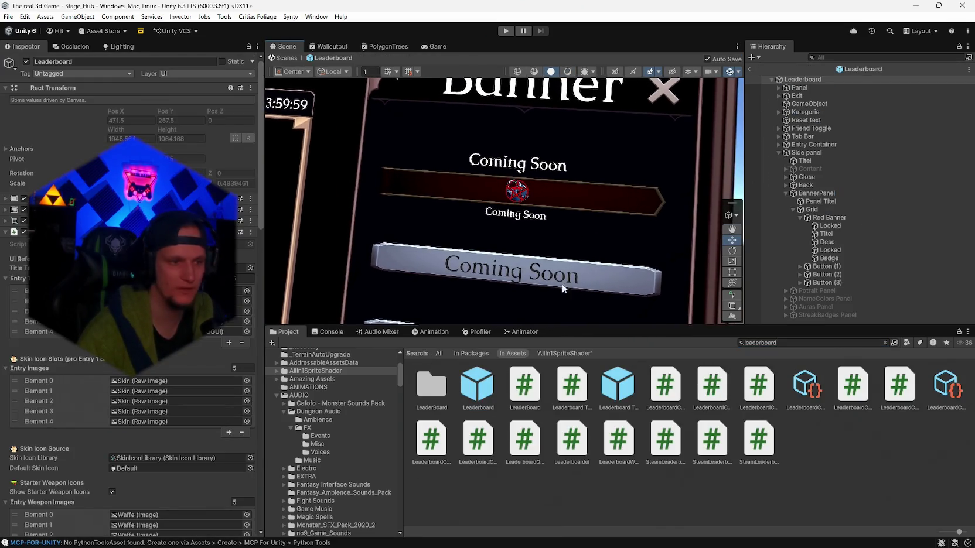
click(811, 209)
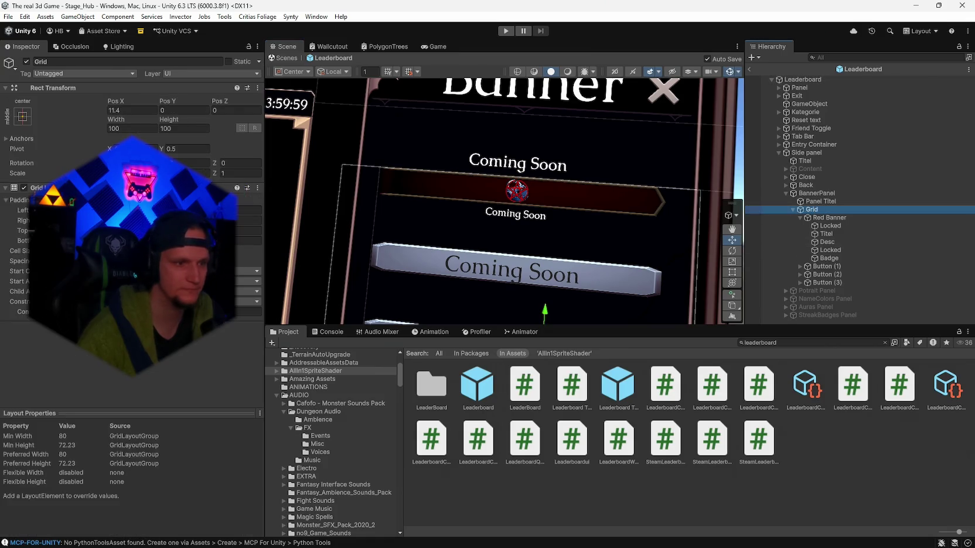
click(816, 193)
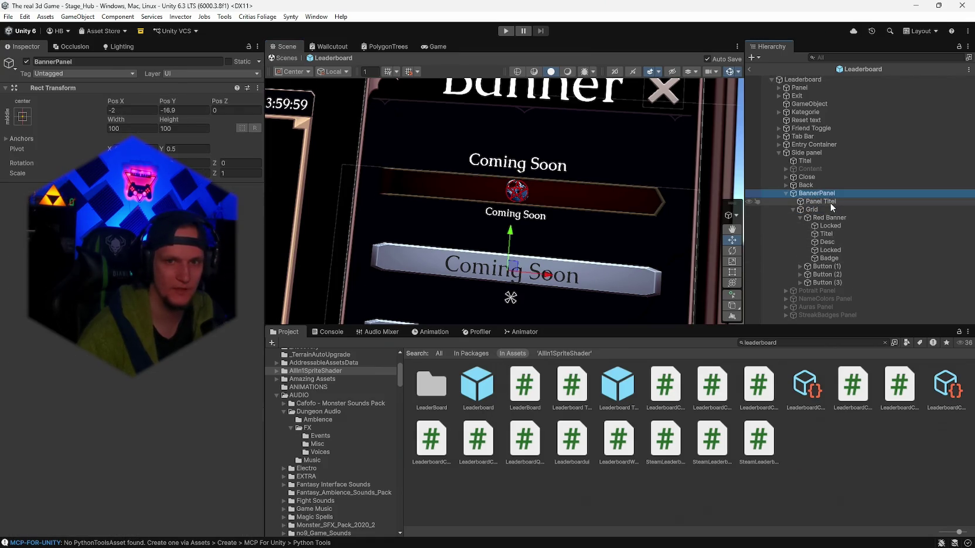
click(817, 218)
scroll(128, 234, down, 10)
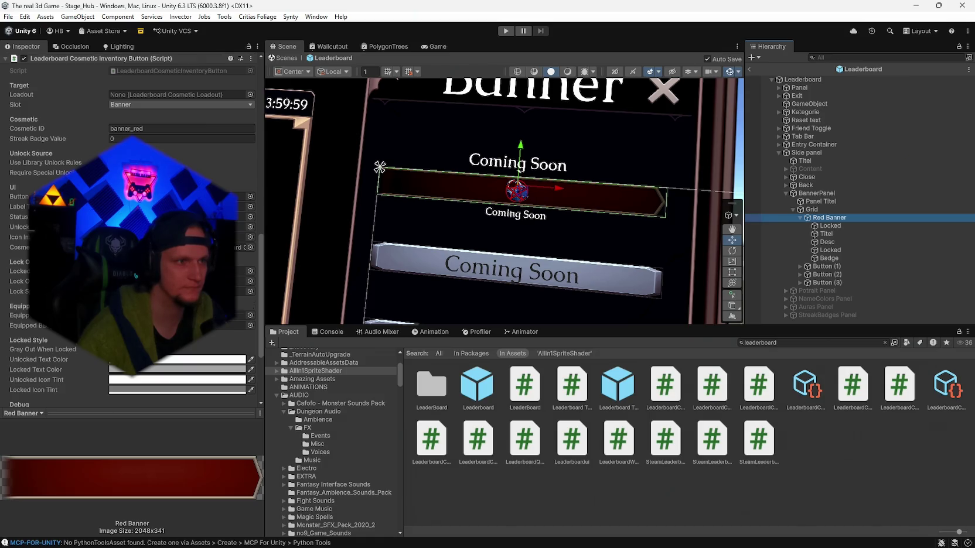
scroll(129, 234, up, 1)
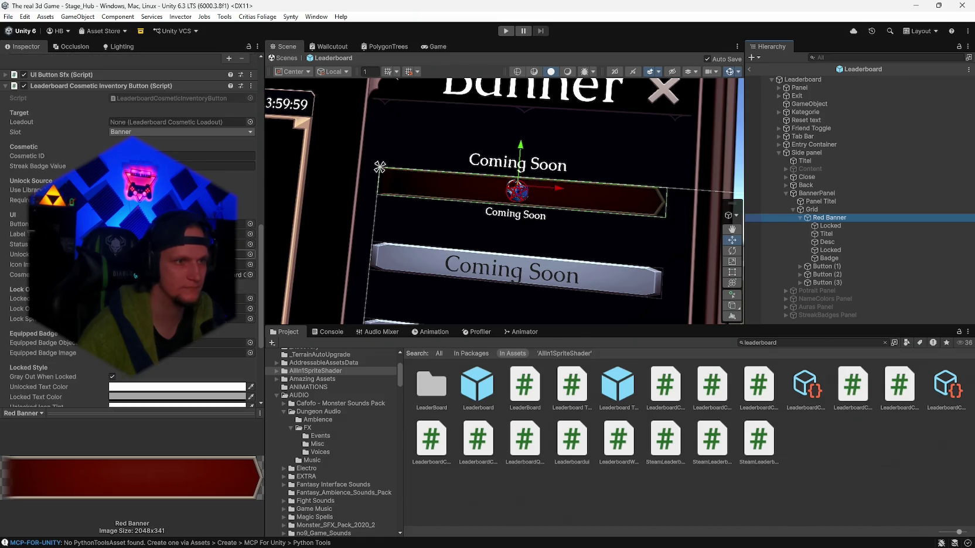
click(816, 193)
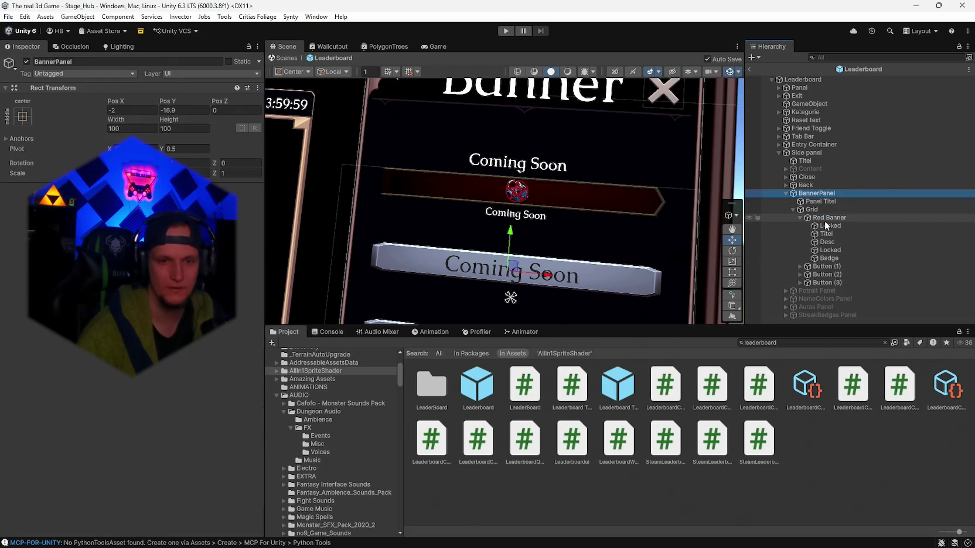
click(478, 385)
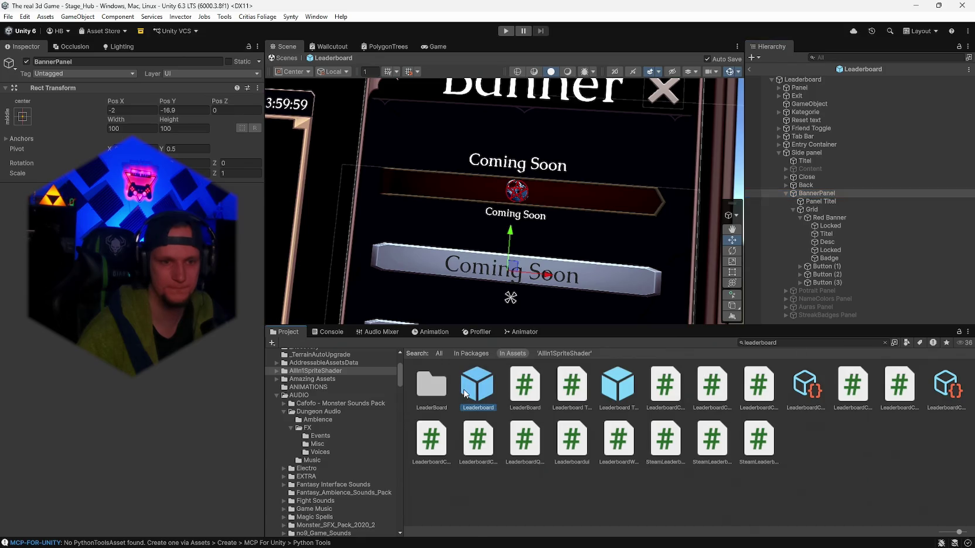
Step: Clear the Project search, view LeaderboardCosmeticLibrary in SCENES > LeaderBoard > Cosmetics, then return to LeaderBoard
click(885, 343)
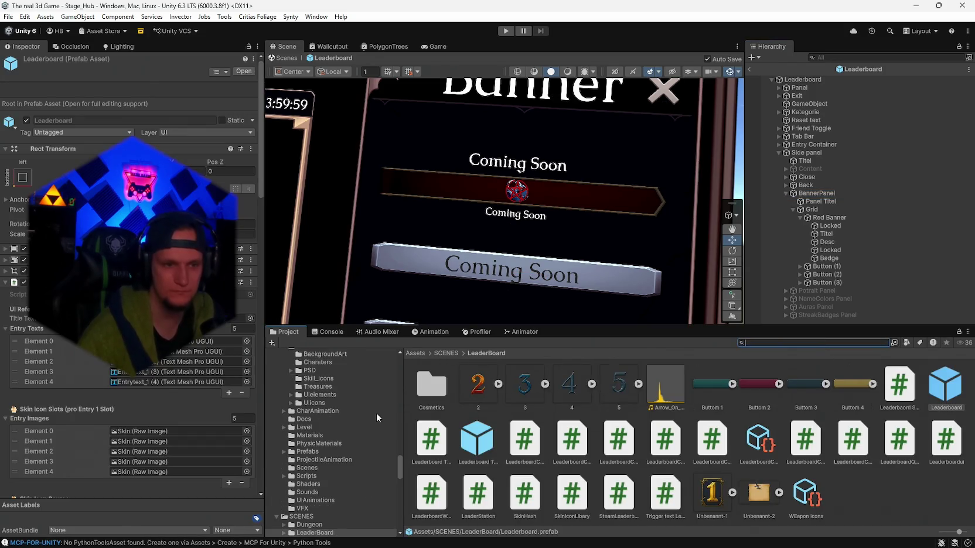
scroll(358, 446, up, 1)
click(284, 442)
click(294, 451)
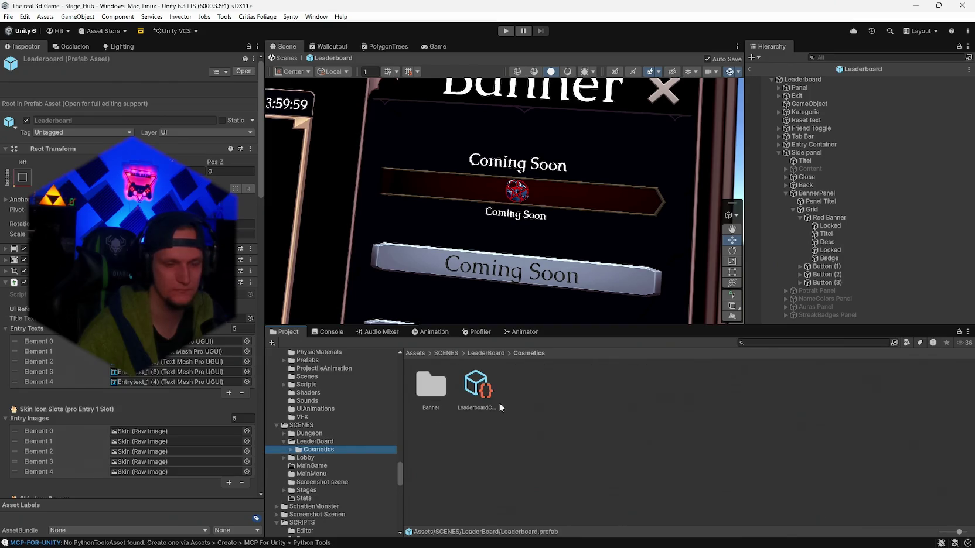
click(481, 388)
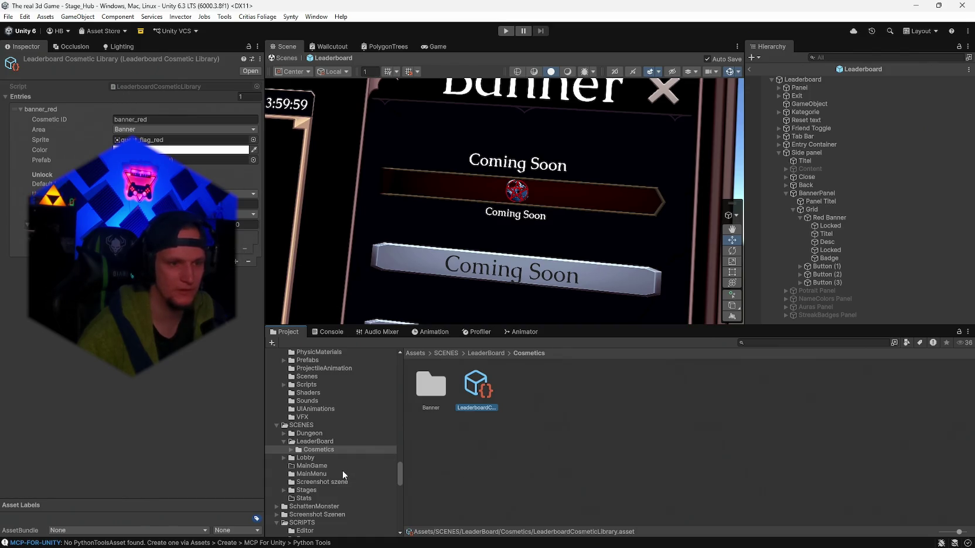
click(307, 442)
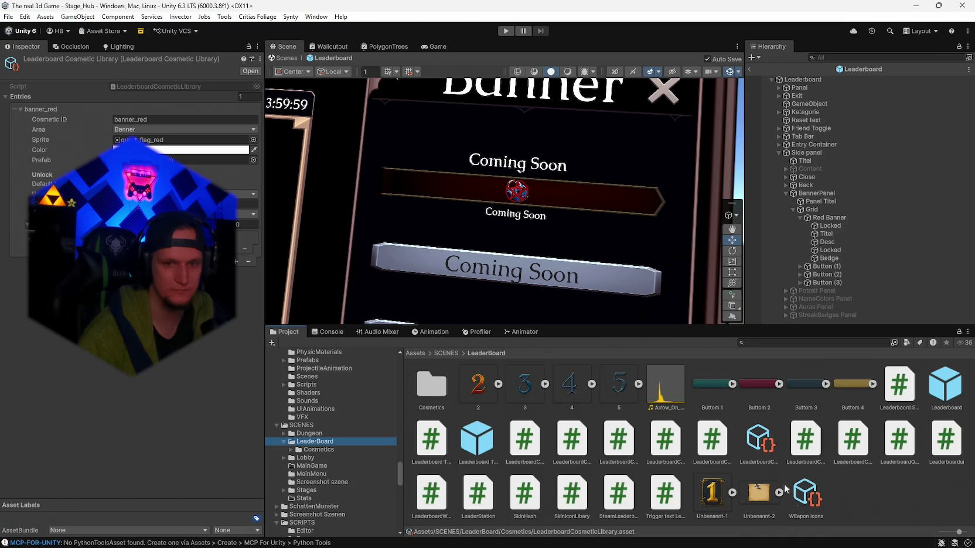
Step: Add a new quest to the Cosmetic Quest Catalog and rename its Quest Id to pay_gold_10000
double_click(433, 393)
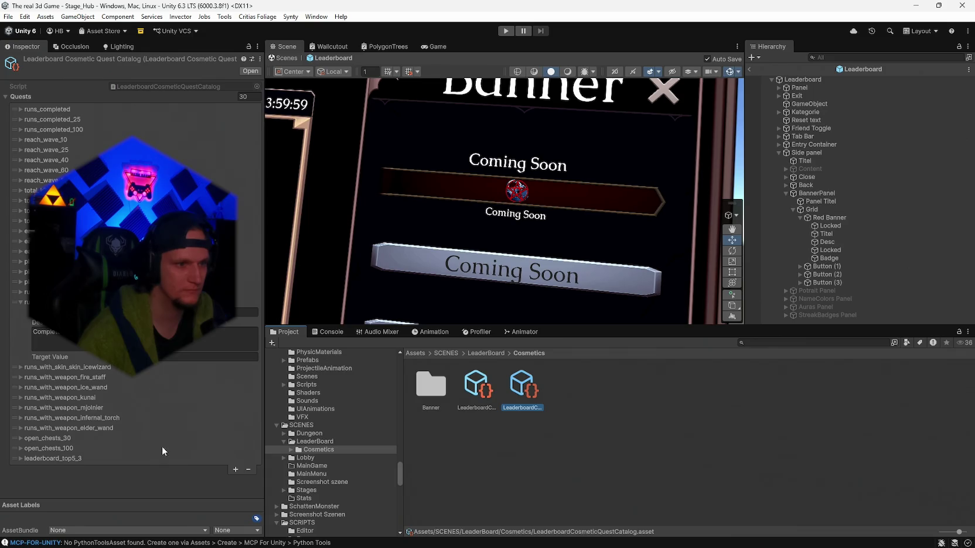
click(235, 470)
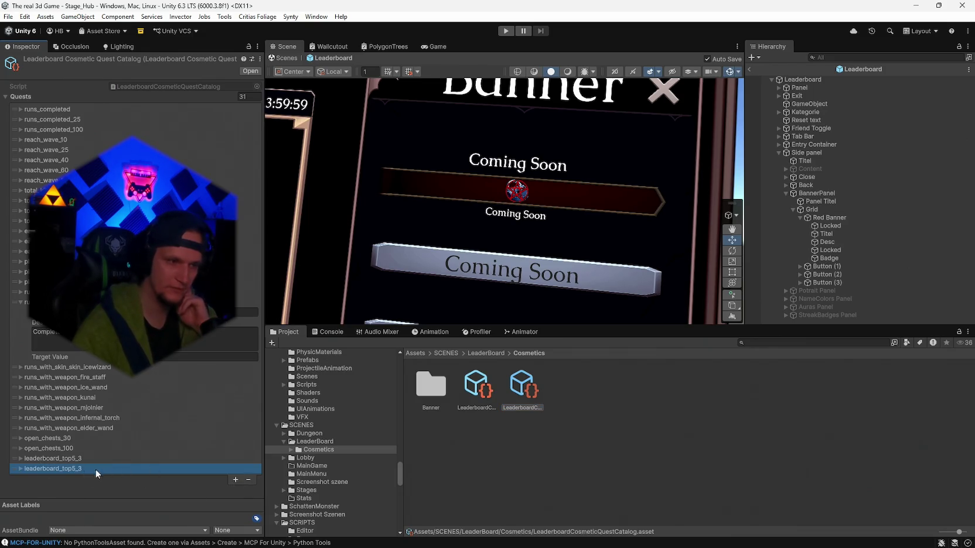
click(22, 467)
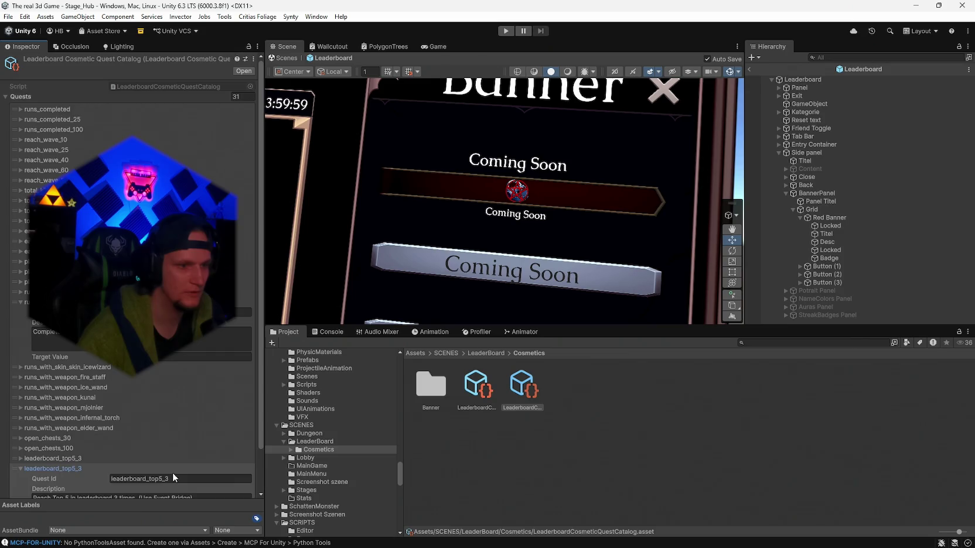
scroll(172, 472, down, 2)
click(184, 431)
text(pay_gold_10000)
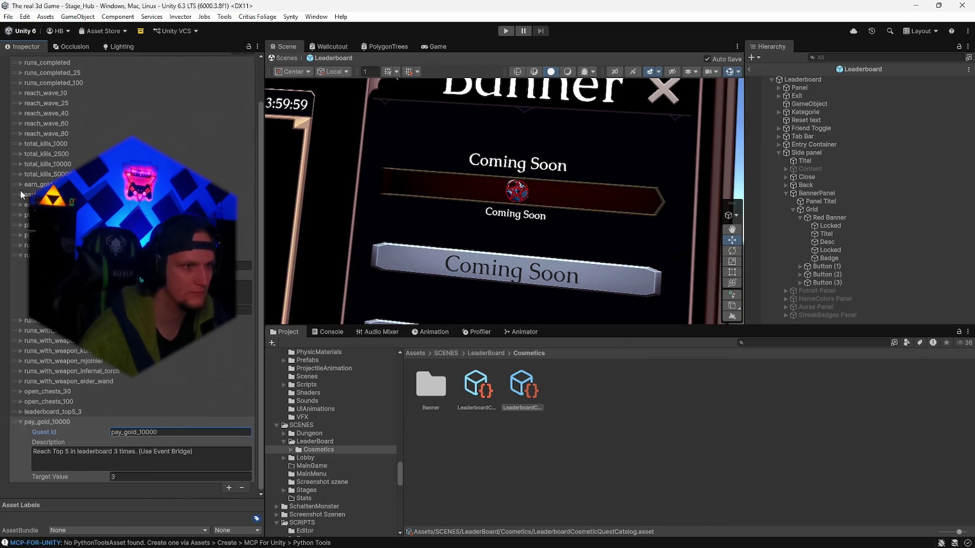
Step: Set the new quest's description to 'Pay 50,000 gold total.'
click(19, 194)
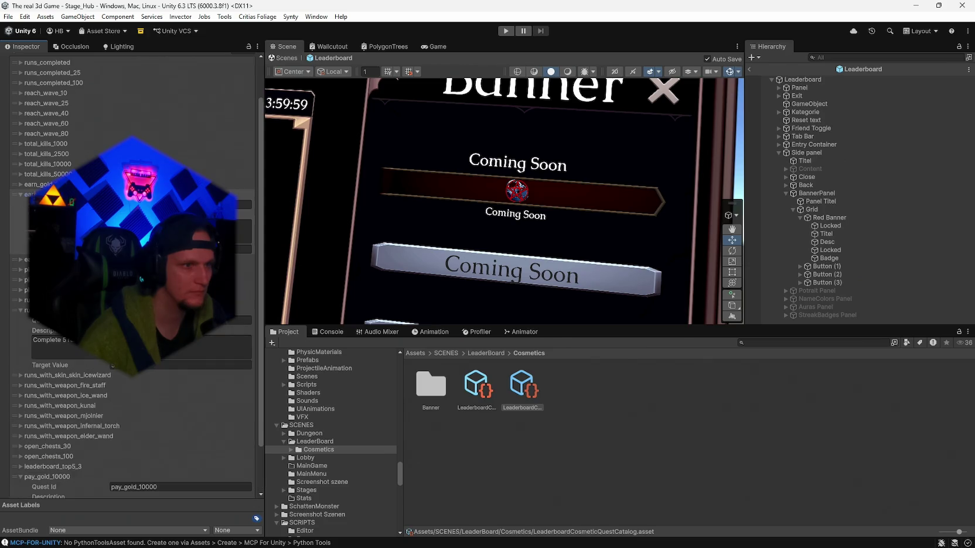
scroll(51, 451, down, 3)
click(51, 451)
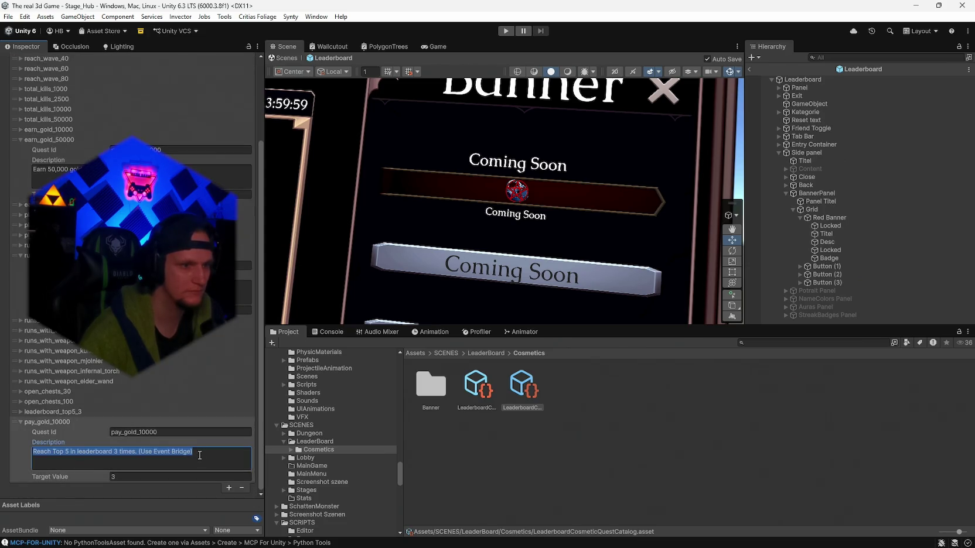
text(Pay 50,000 gold total.)
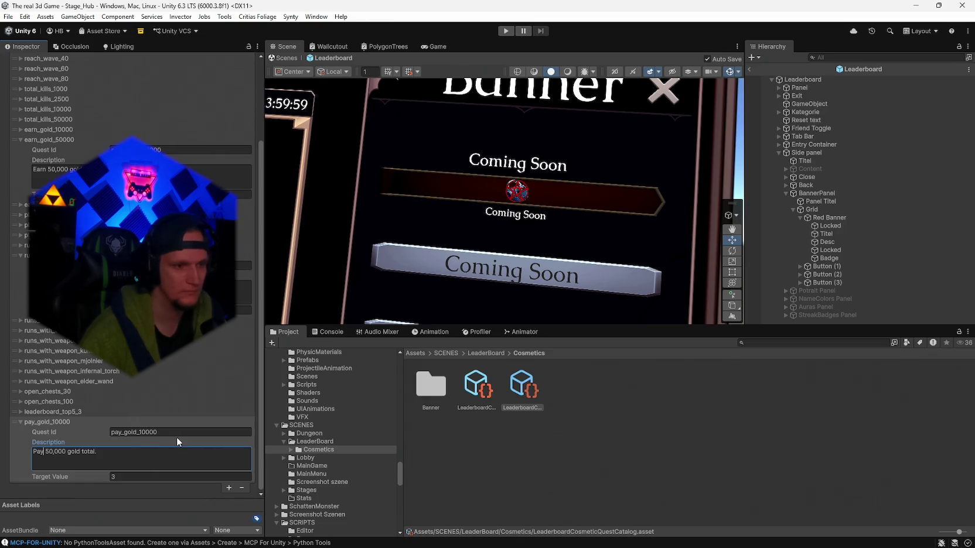
Step: Add one unlock entry to banner_red in the Cosmetic Library, then exit prefab mode to Stage_Hub
click(475, 387)
click(237, 260)
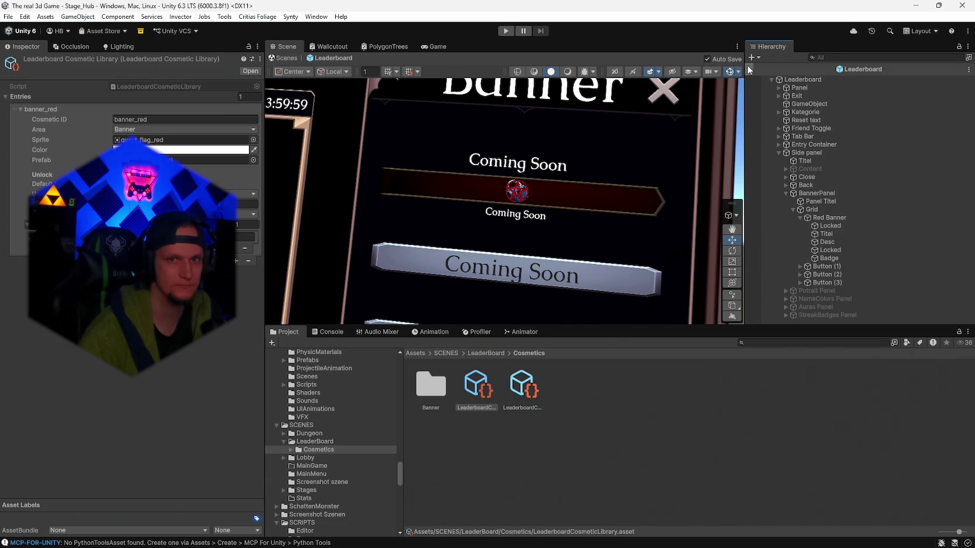
click(749, 70)
click(10, 17)
click(10, 17)
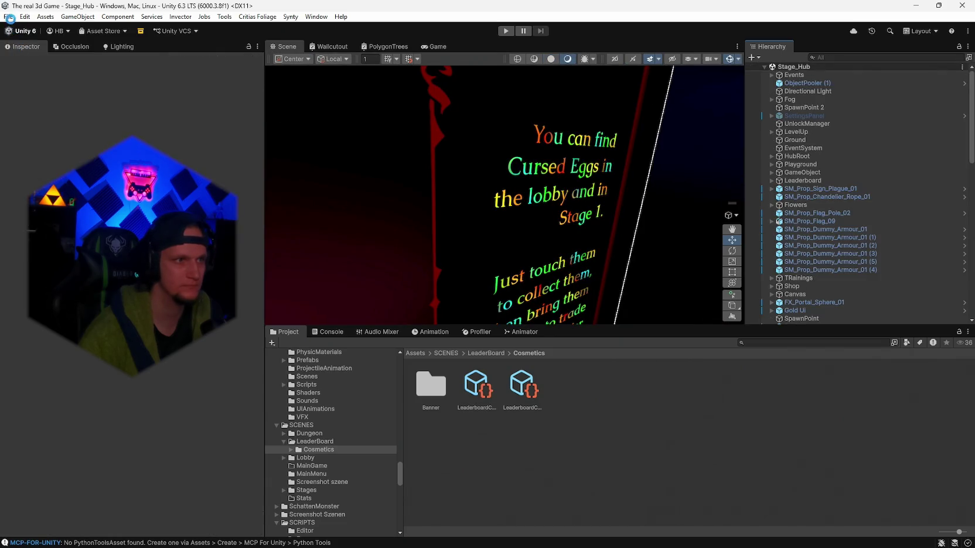
Step: Search the Hierarchy for 'leaderb' and select the scene's Leaderboard object, then clear the filter
click(9, 17)
key(Escape)
scroll(831, 185, down, 3)
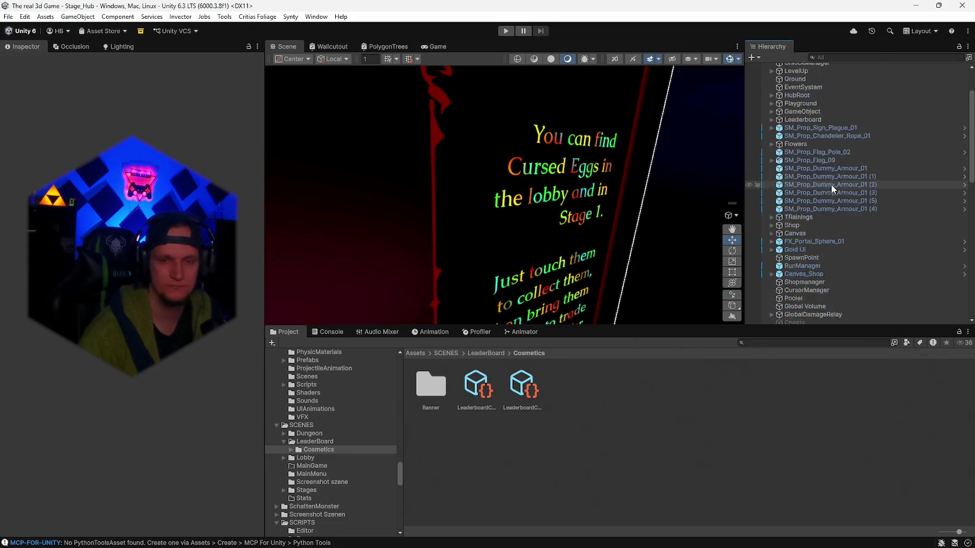
scroll(834, 186, up, 2)
click(839, 57)
text(leaderb)
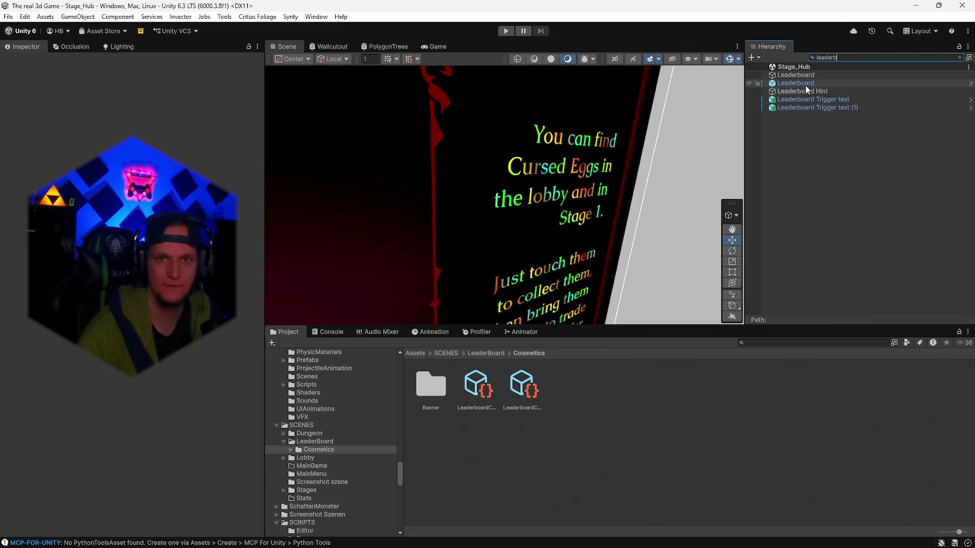
click(805, 83)
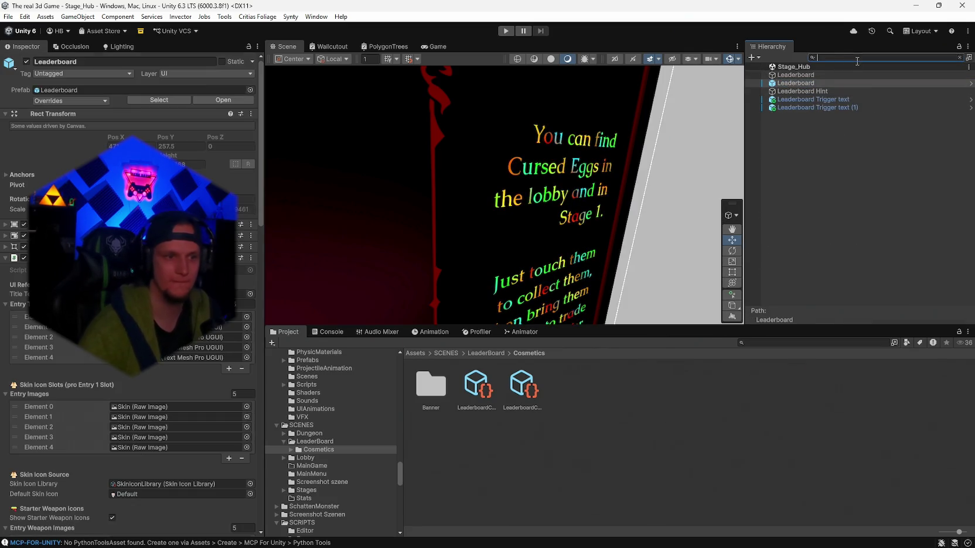
click(771, 120)
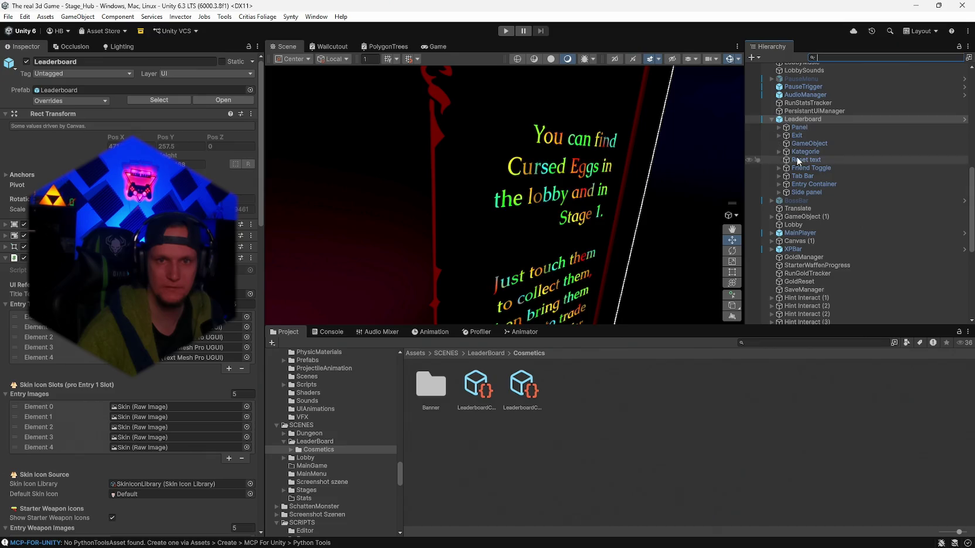
Step: Expand Side panel > BannerPanel > Grid and select the Red Banner button to view its banner_red settings
click(797, 193)
click(779, 192)
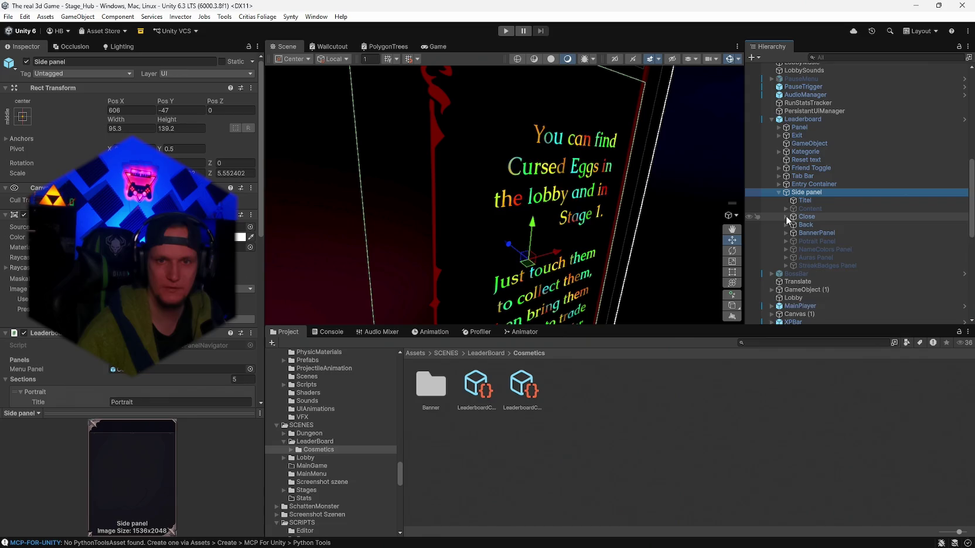
click(786, 217)
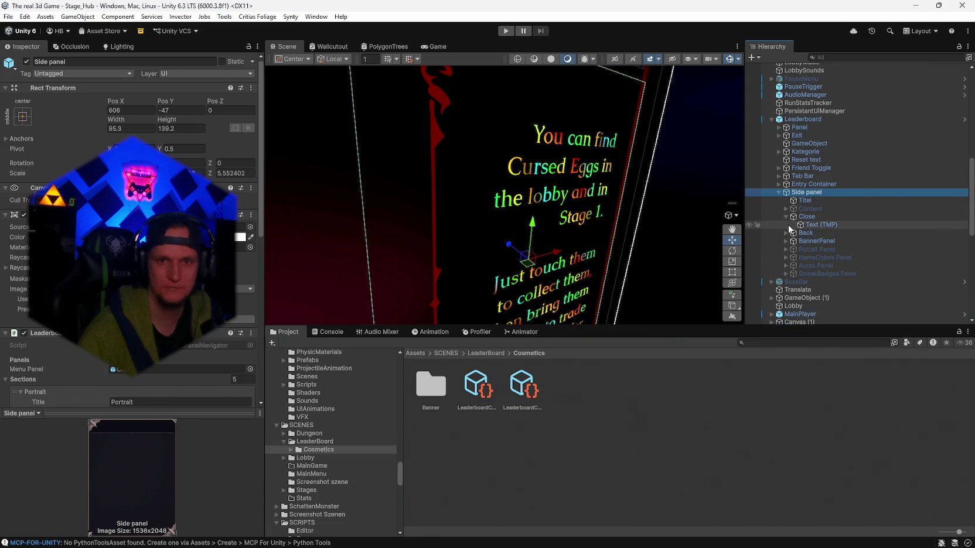
click(786, 241)
click(817, 249)
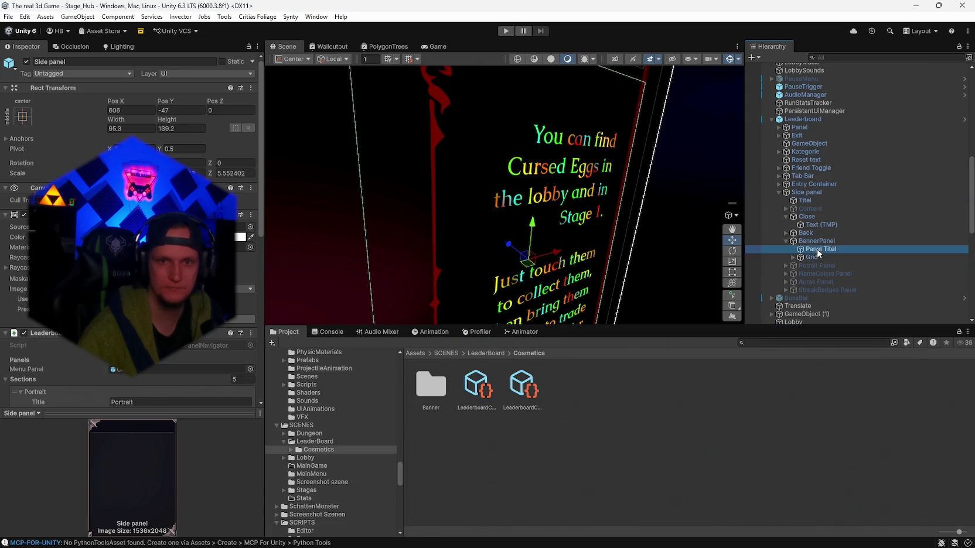
click(811, 258)
click(793, 257)
click(828, 265)
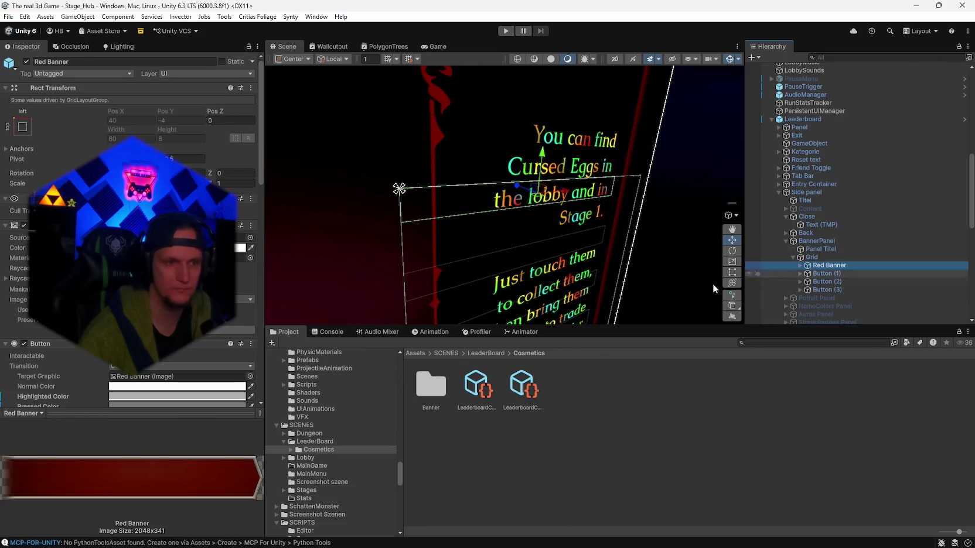
scroll(131, 263, down, 15)
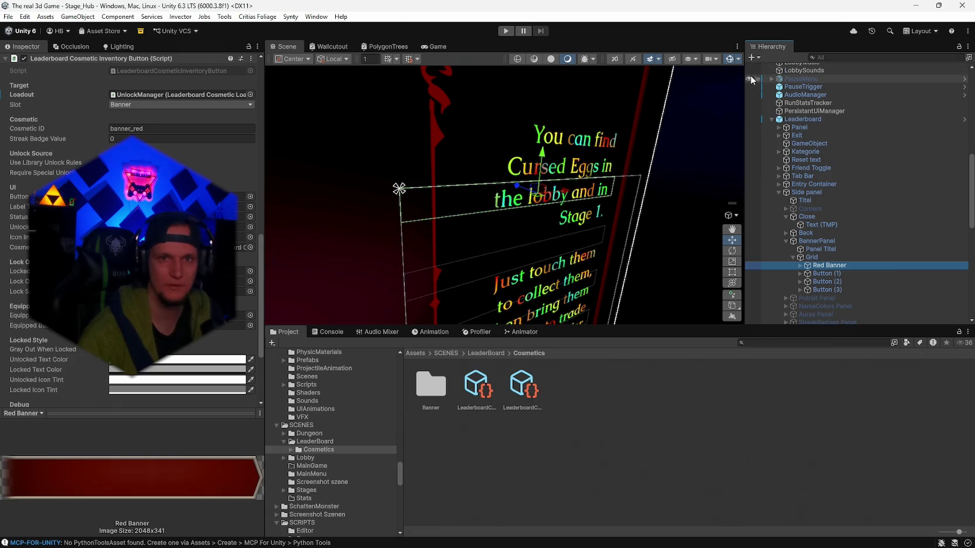
scroll(751, 81, up, 5)
Step: Enter Play mode in the Stage_Hub scene to test the Red Banner
click(505, 30)
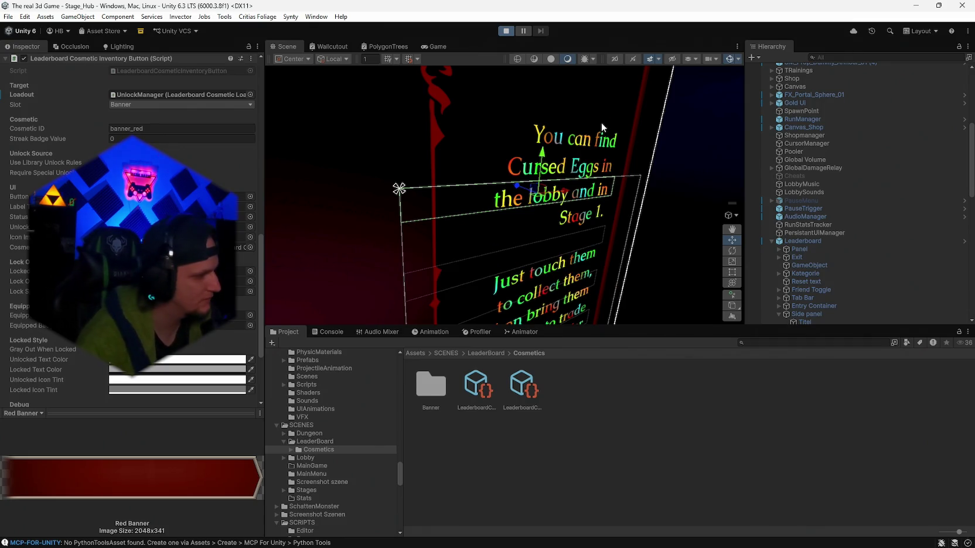
Step: Bring the To Do notes forward in Notepad and place the cursor after 'dann nicht überschrieben'
mouse_move(659, 544)
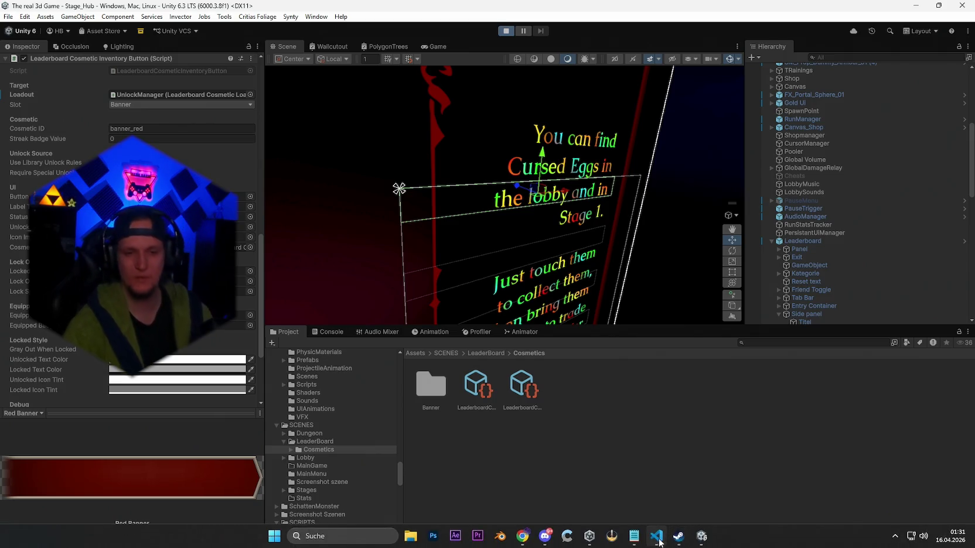
click(636, 538)
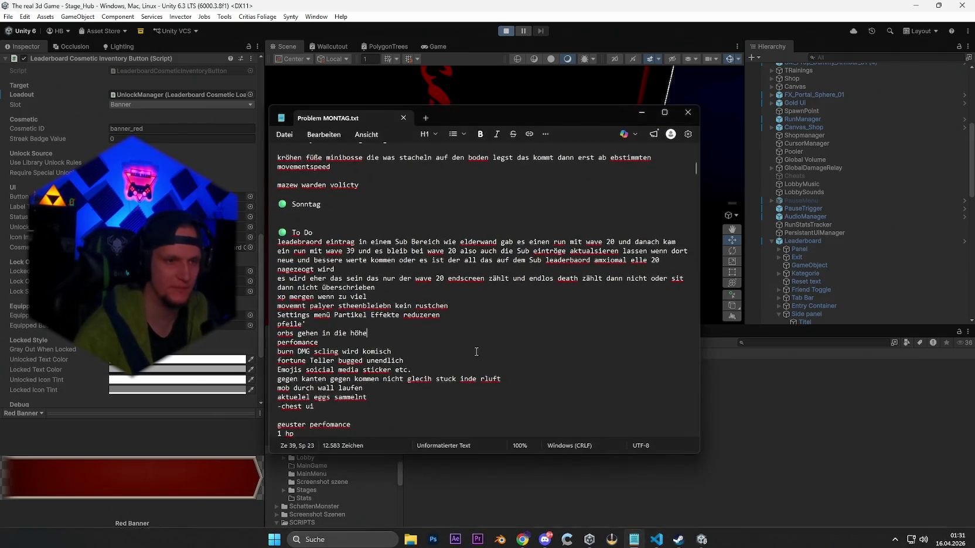
scroll(398, 325, down, 1)
scroll(398, 326, down, 5)
scroll(475, 320, up, 10)
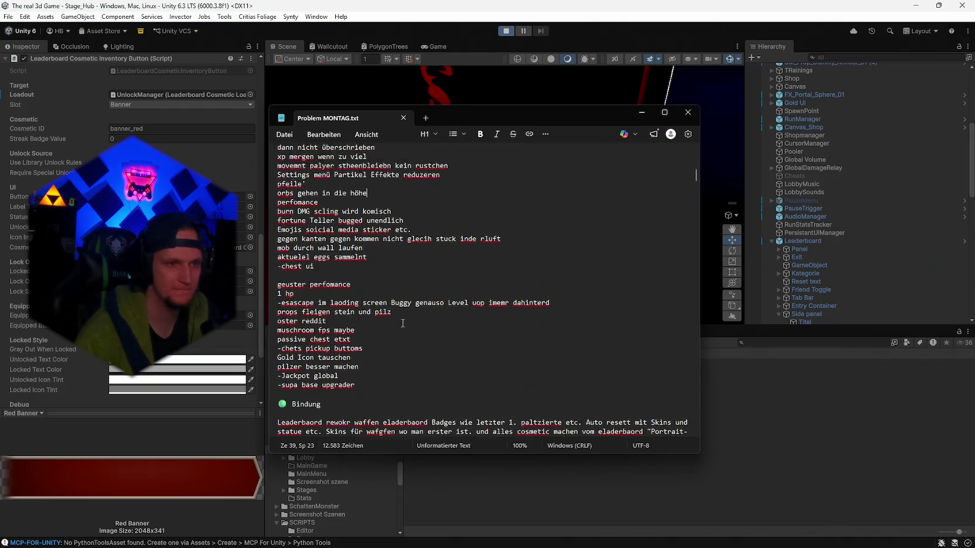
click(346, 325)
click(382, 343)
Step: Add the note 'kuani list geht auch nicht, keien entrlge dort' on a new line and return to Unity
key(Return)
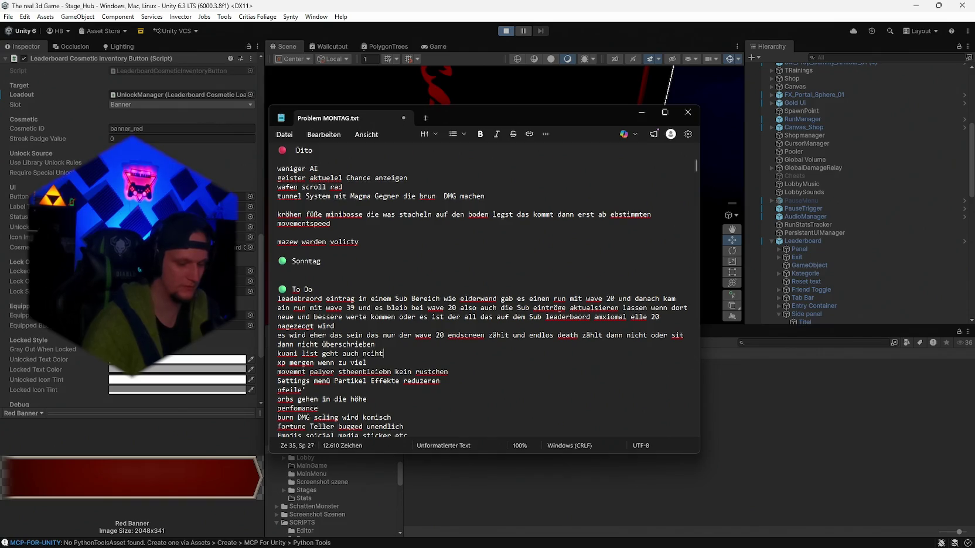
text(entrlg)
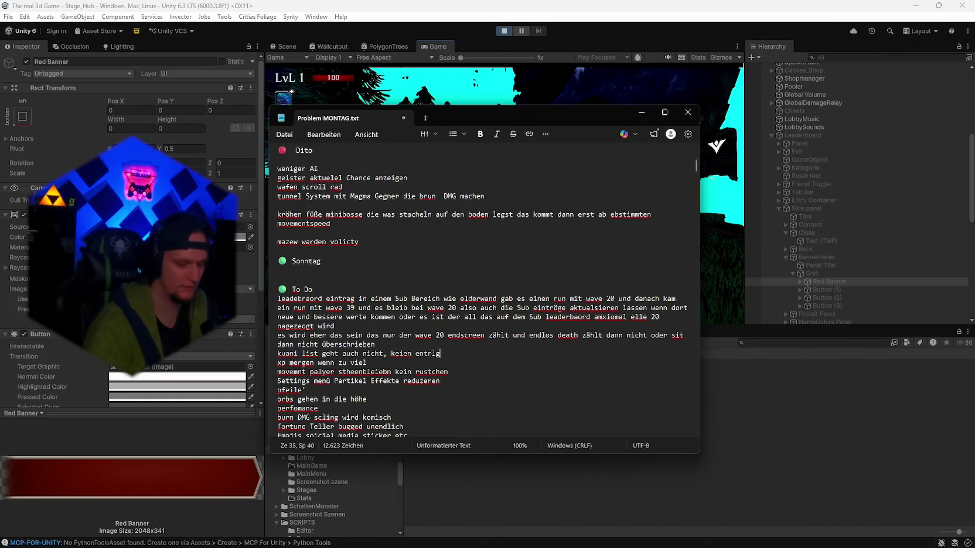
text(e dort)
key(Return)
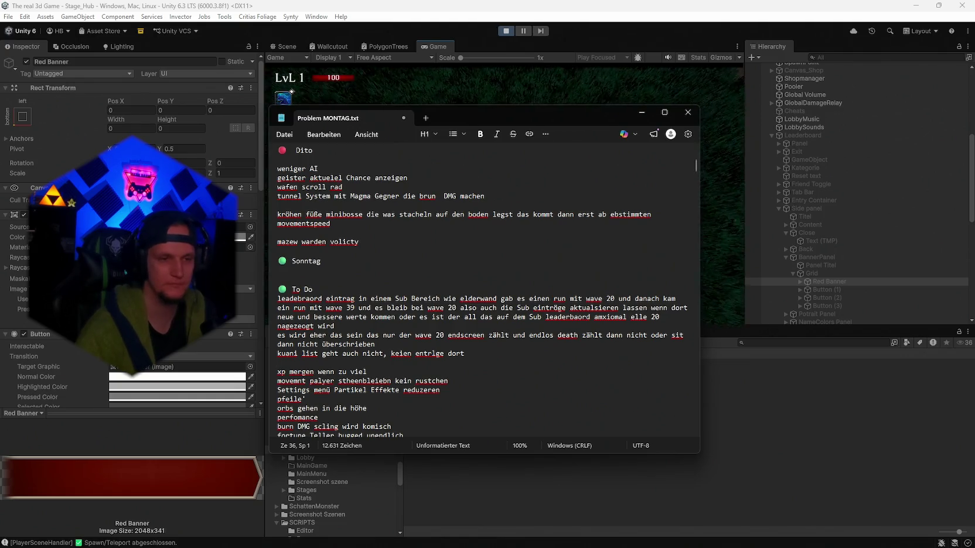
key(Return)
key(alt+Tab)
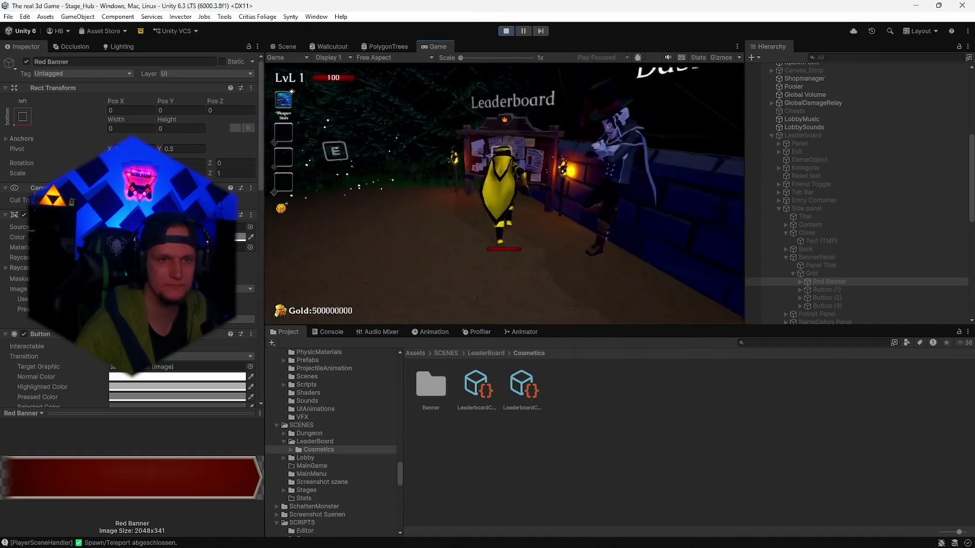
Step: In Play mode, open the Leaderboard's Customize Banners panel, equip the unlocked banner twice, then stop playing
key(e)
click(495, 89)
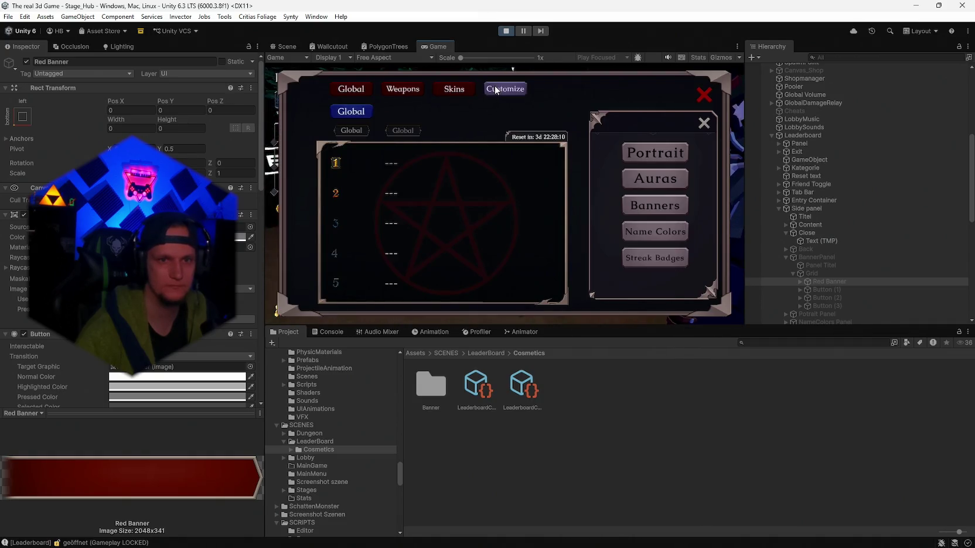
click(632, 202)
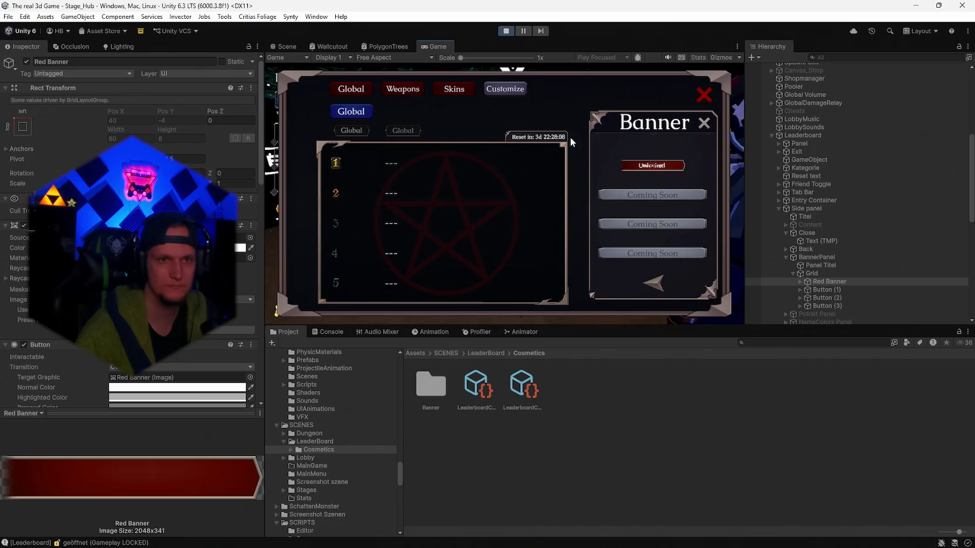
double_click(431, 39)
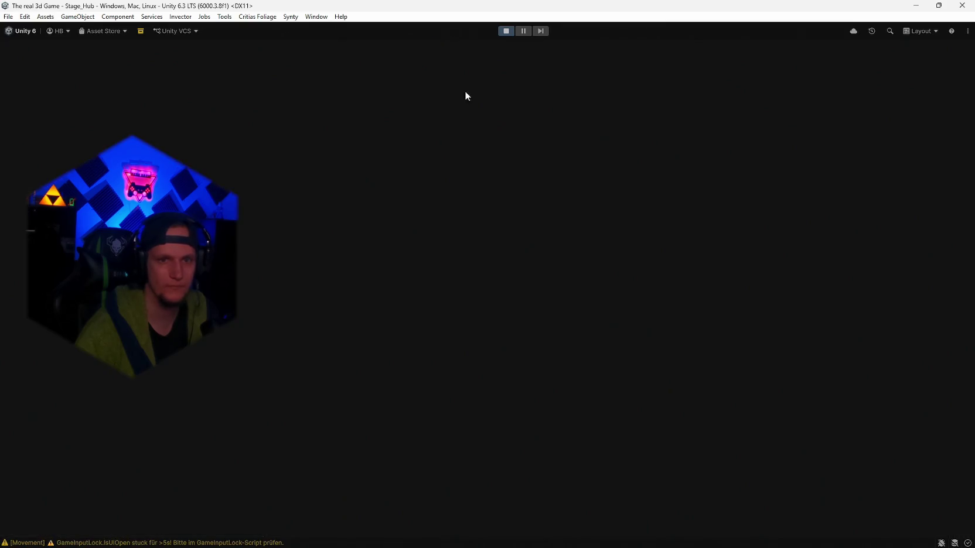
click(771, 247)
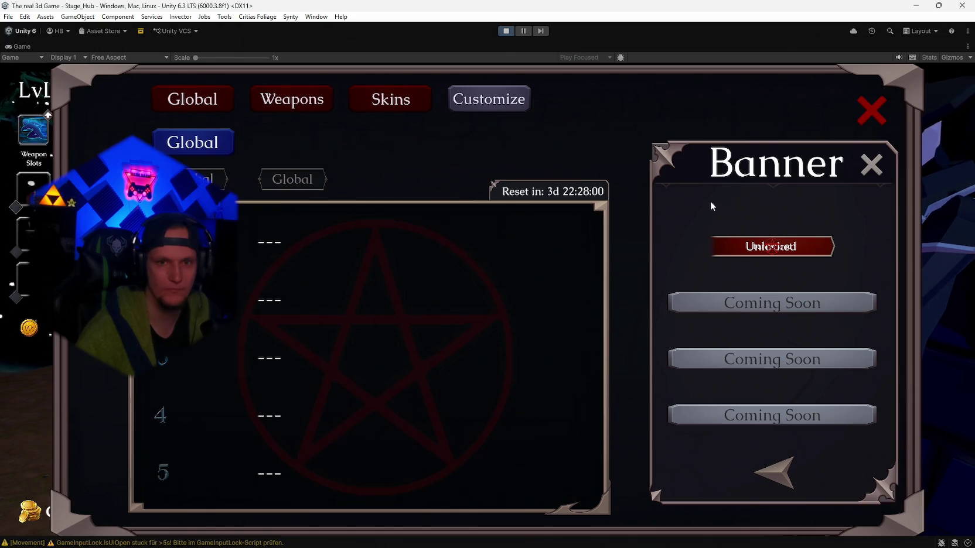
click(716, 246)
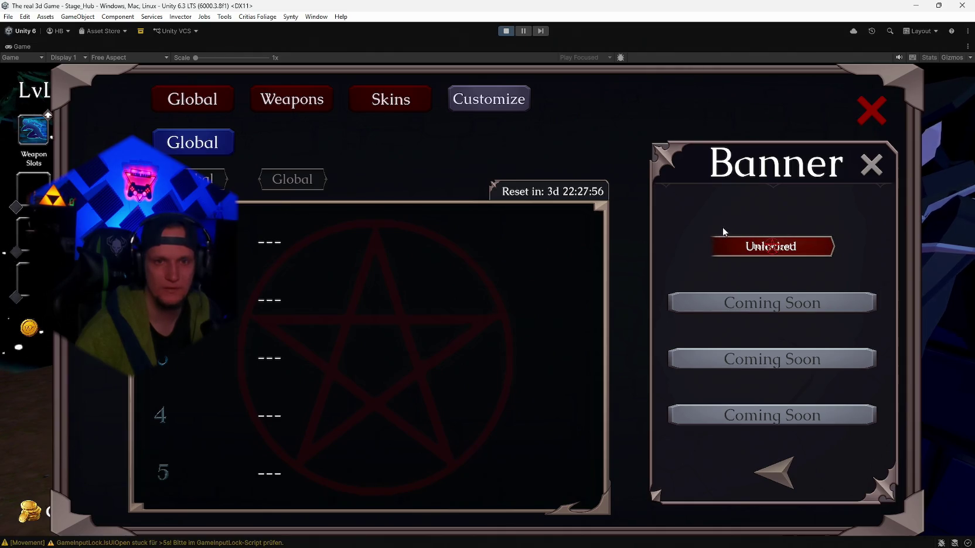
click(505, 31)
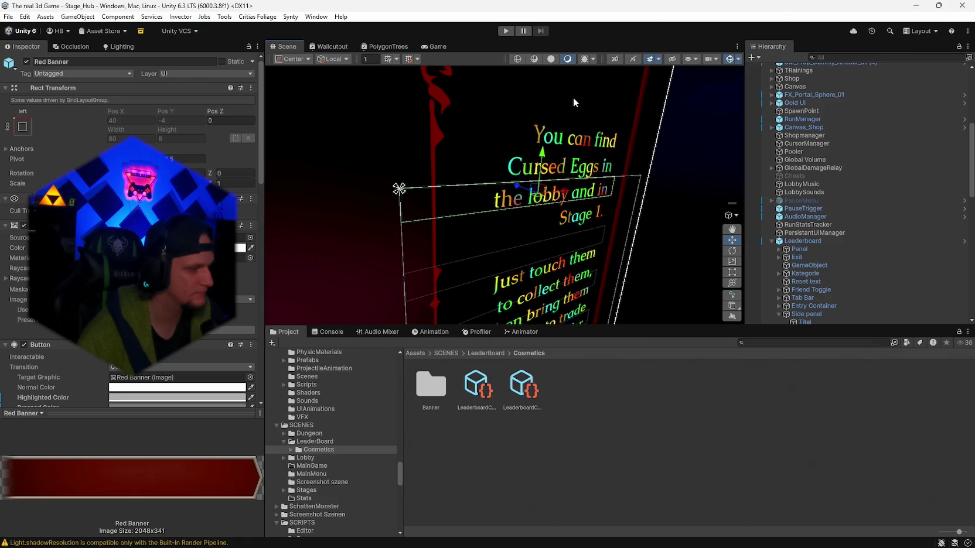
key(alt+Tab)
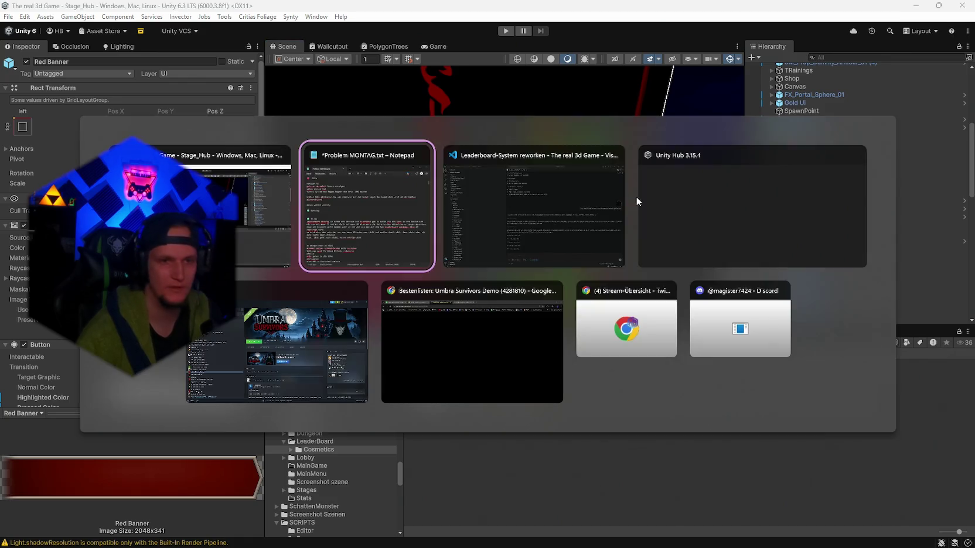
Step: Write the To Do note that new leaderboard entries must not delete old ones, save it, and minimise Notepad
click(296, 360)
text(wichtig ist wen ein eneur eintrag ko)
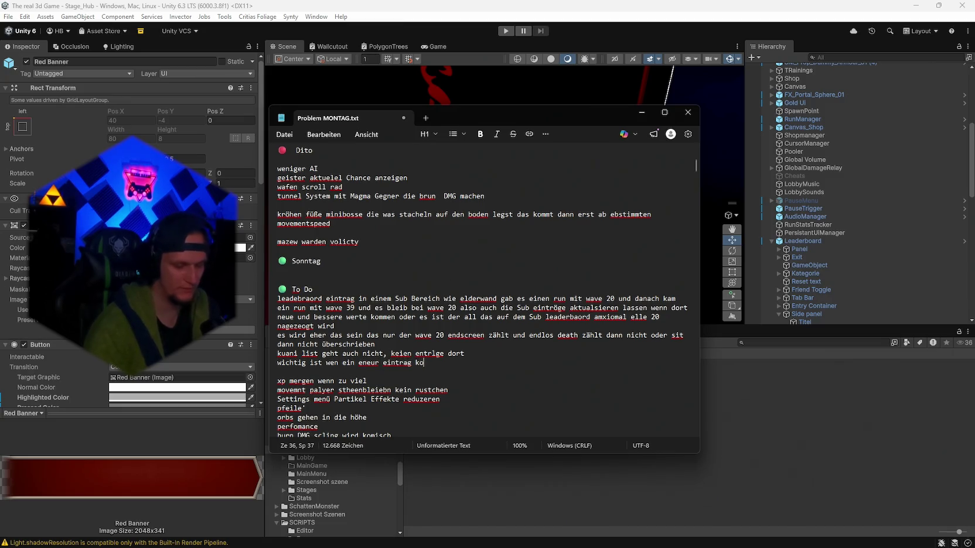
text(mmt dann dartf)
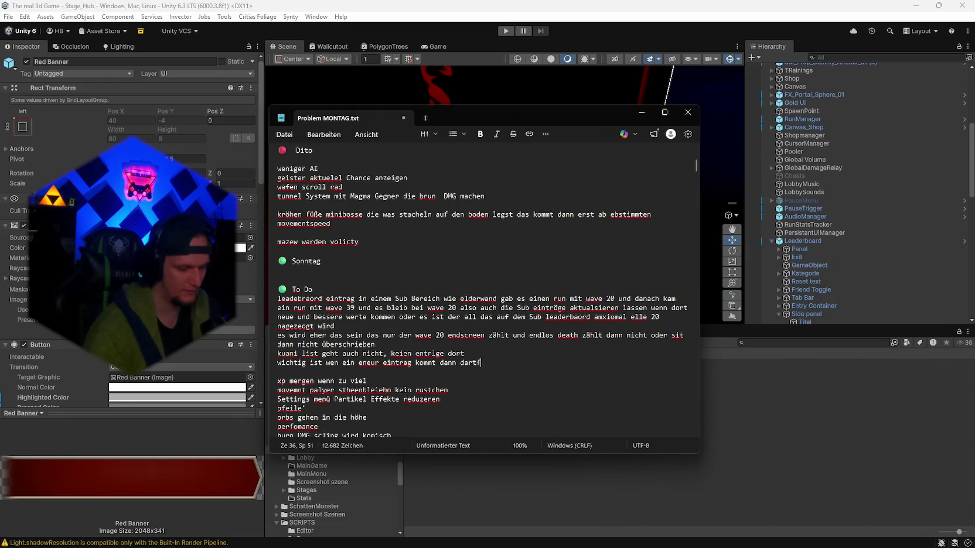
text( gelöscht werden, es soll n)
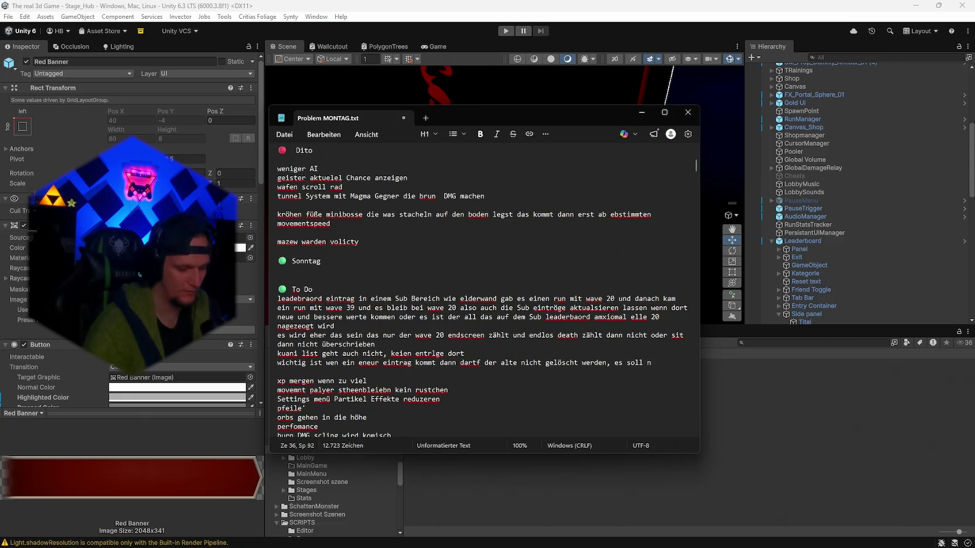
text(ur die über)
text(schribene werden die)
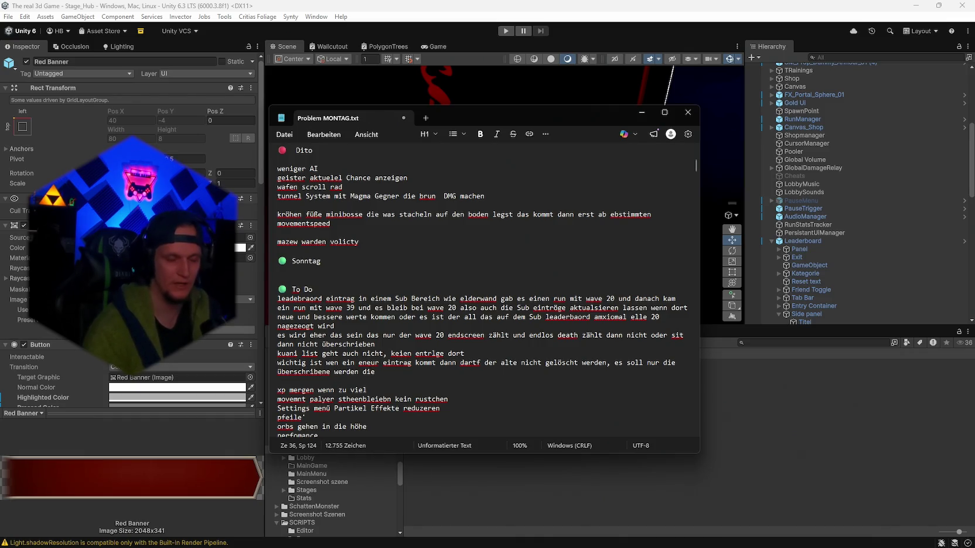
key(BackSpace)
key(BackSpace)
key(BackSpace)
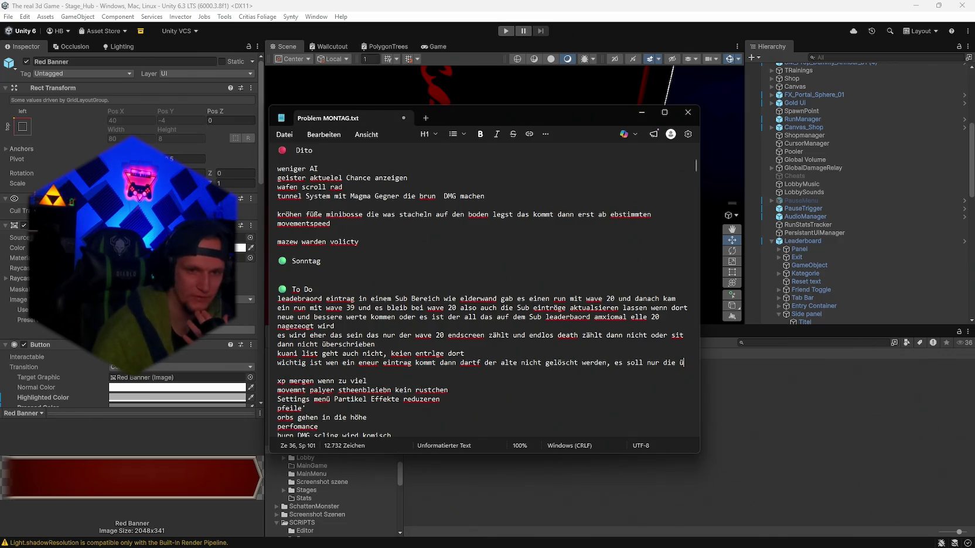
key(BackSpace)
key(BackSpace)
key(BackSpace)
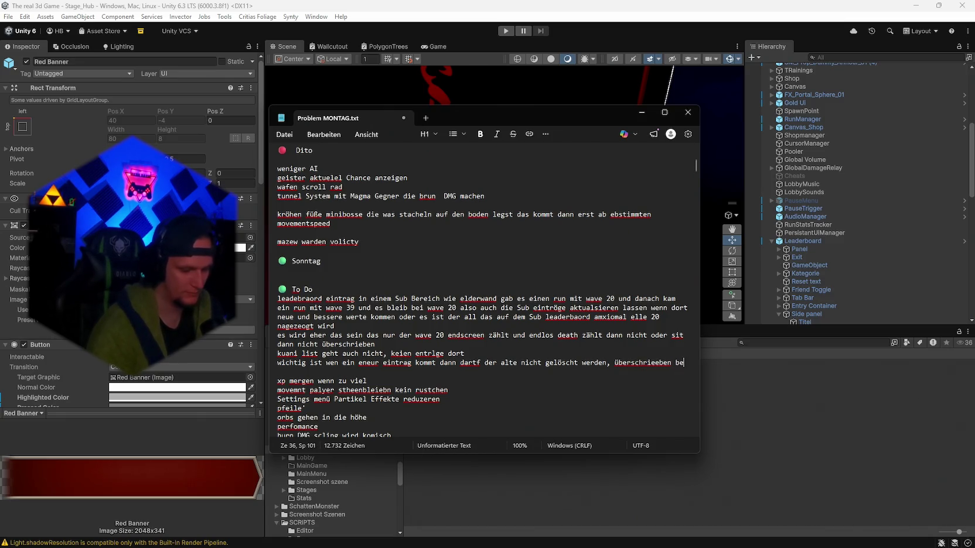
text(deuetet die rekorde anapssen)
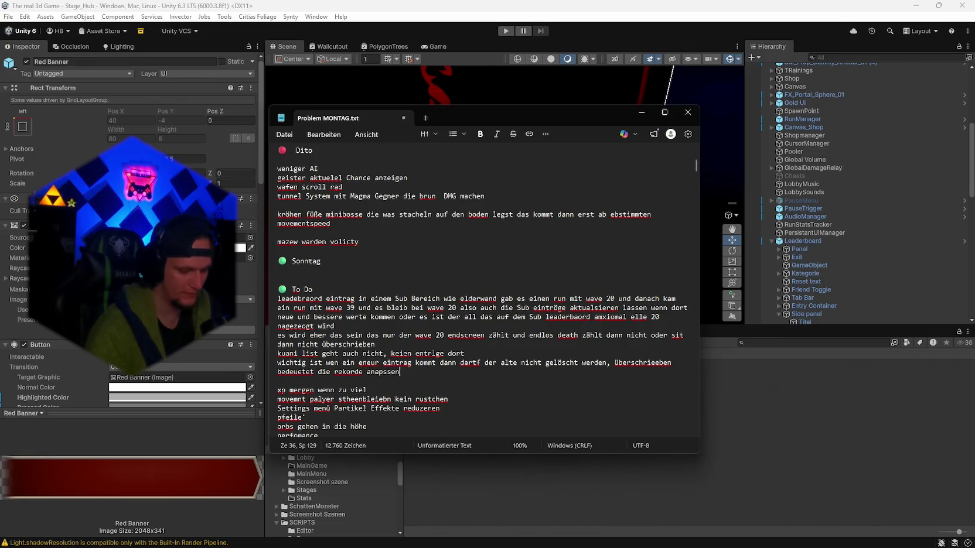
text( die andere werte entf)
text(enren)
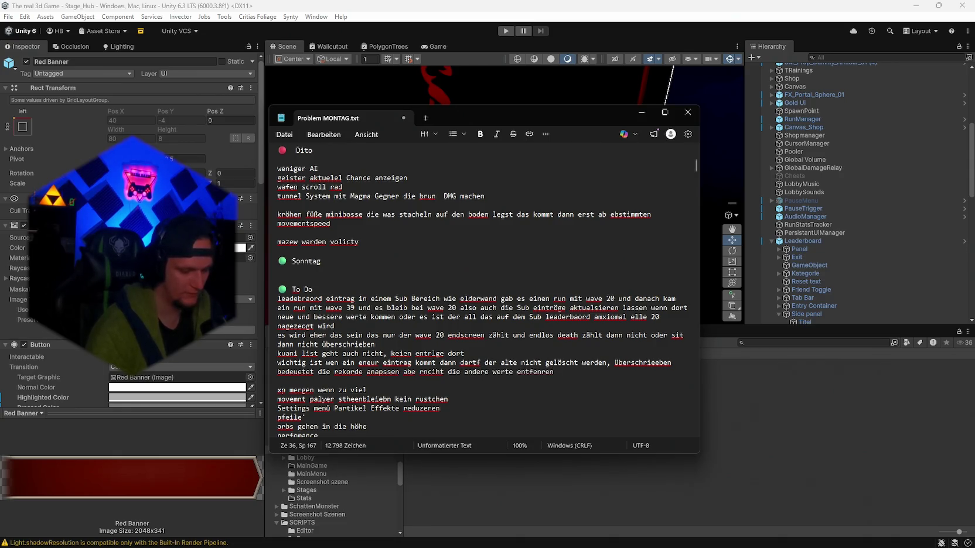
text(/löschen di)
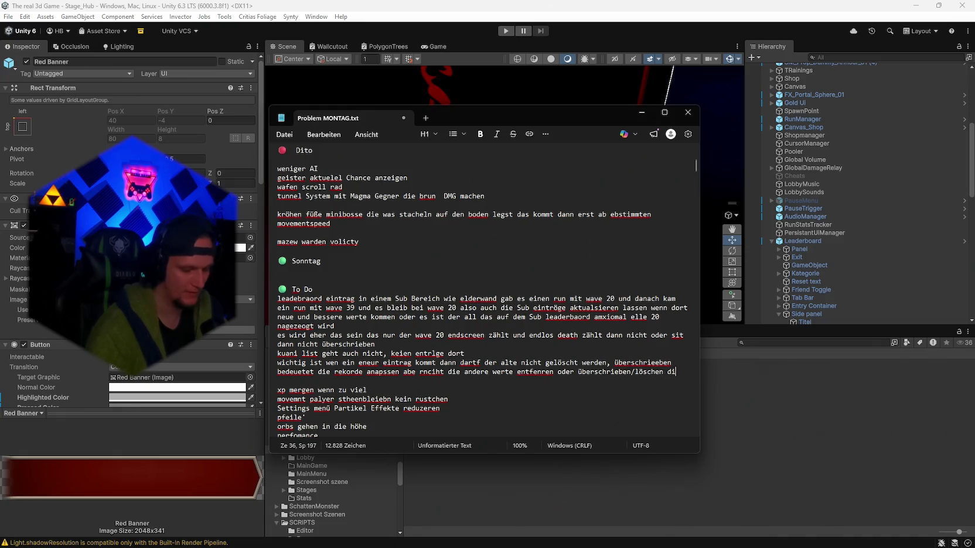
text(e noch nötig)
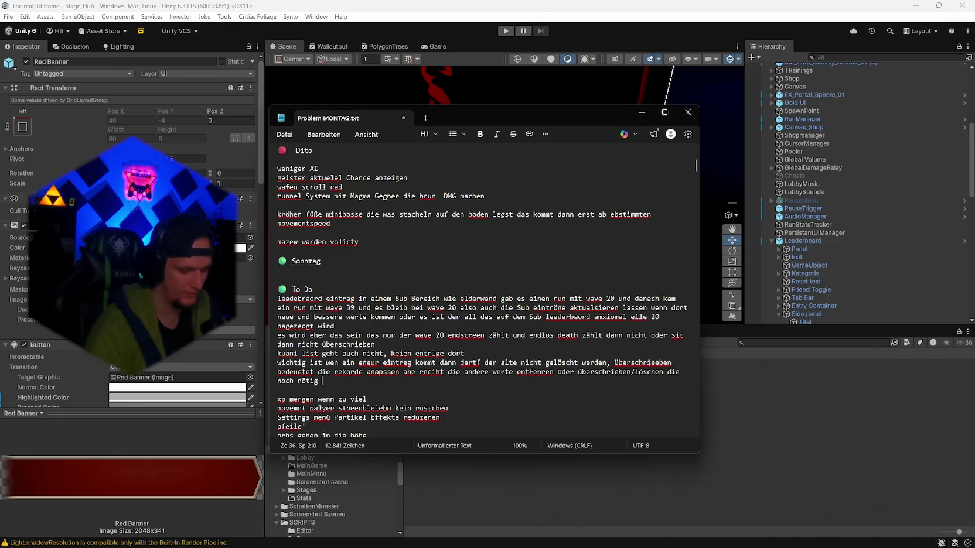
text( baord asudme)
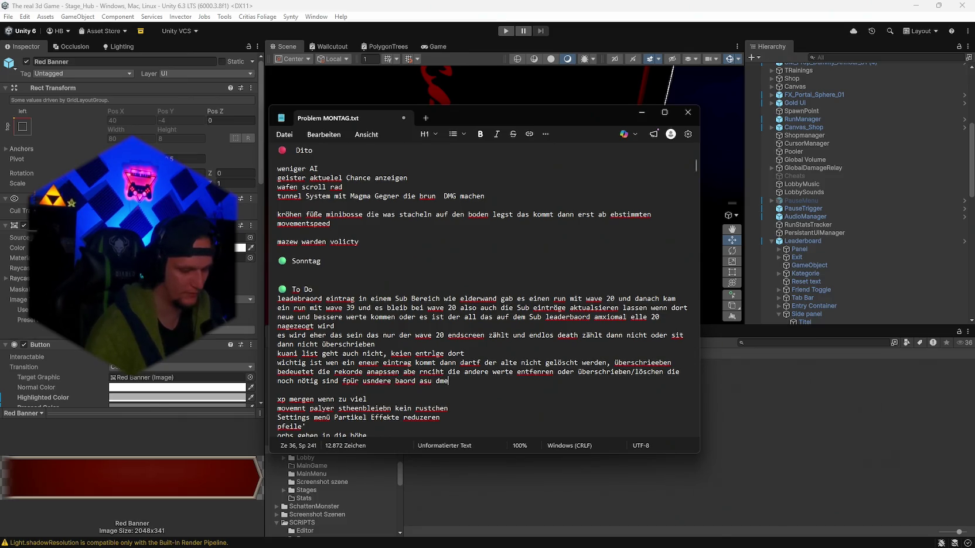
text( run so das)
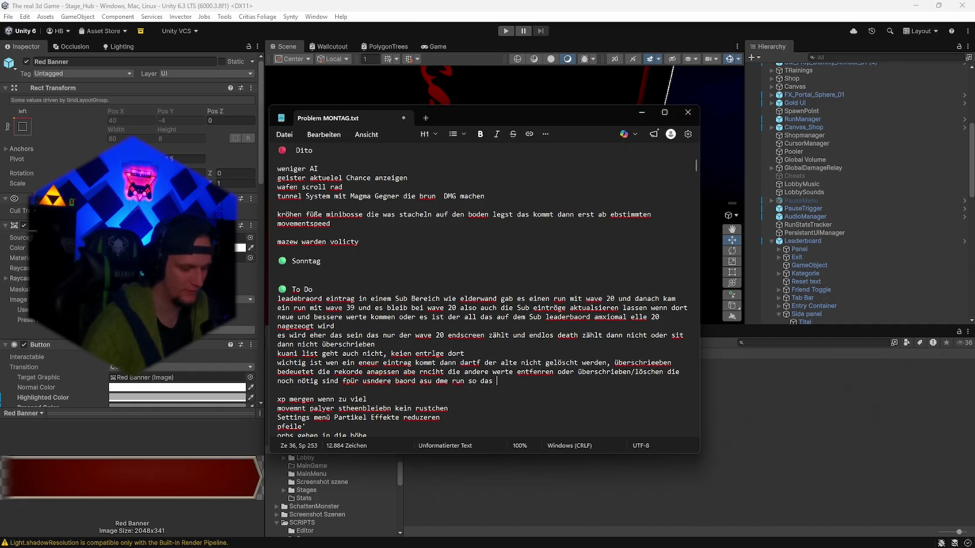
text(datbankhet)
key(ctrl+s)
click(641, 113)
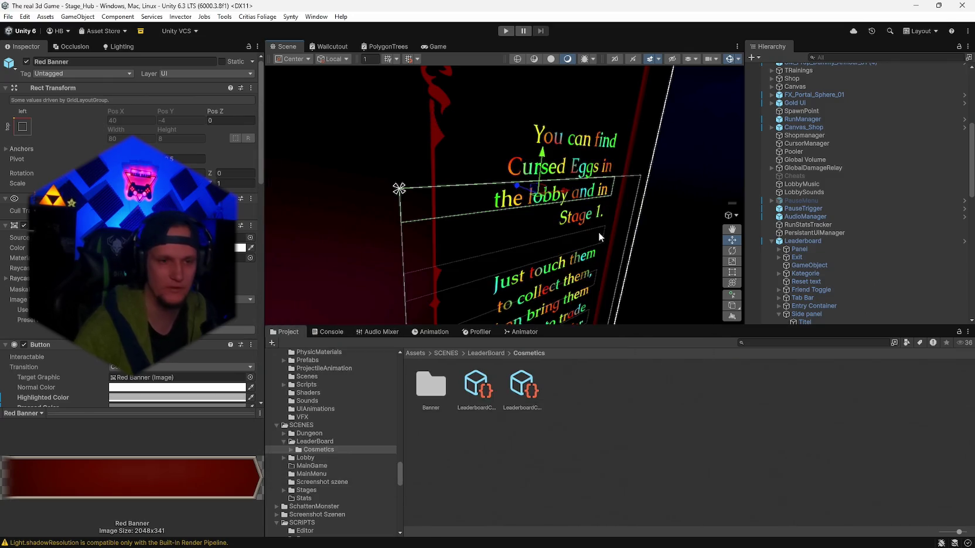
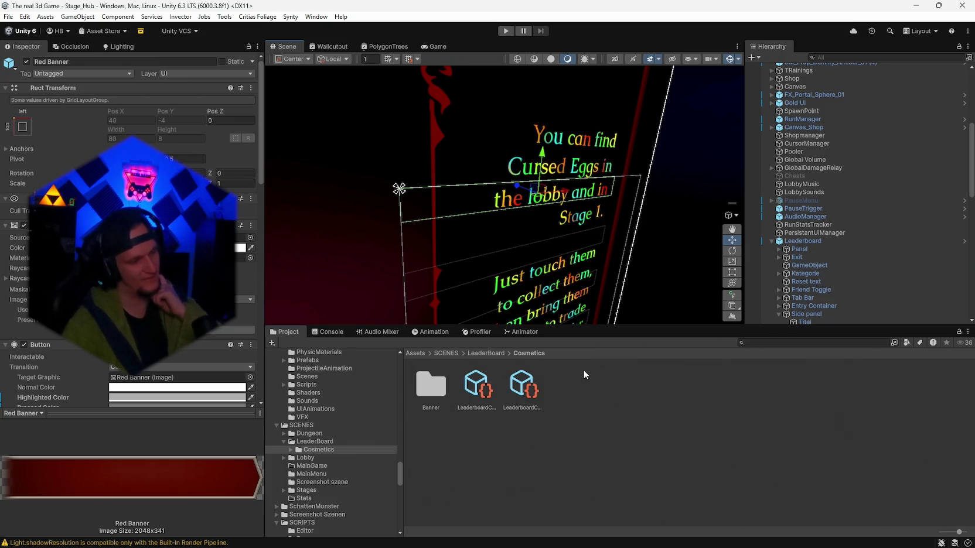
Step: Complete the global leaderboard to-do line in Notepad, hide it, and start a Play test
key(alt+Tab)
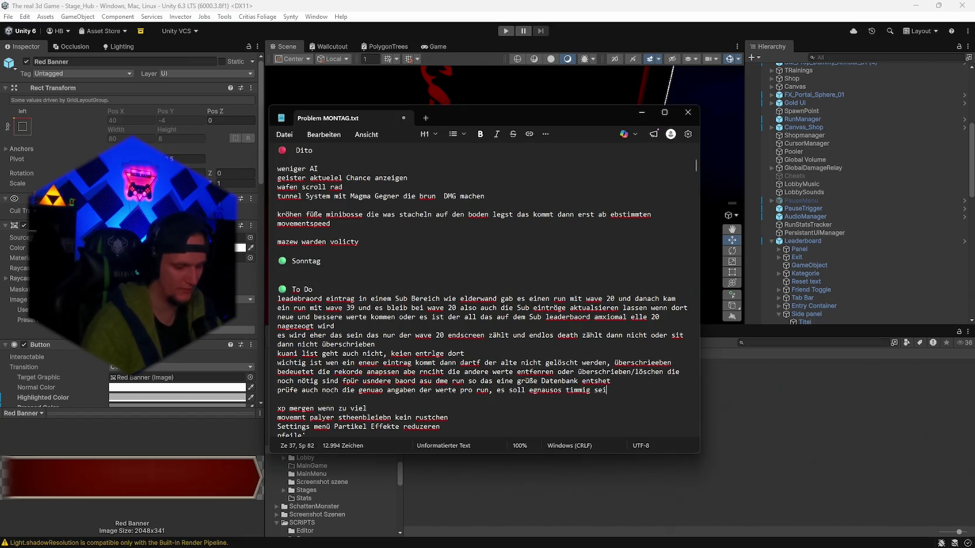
text(l eladerbaord)
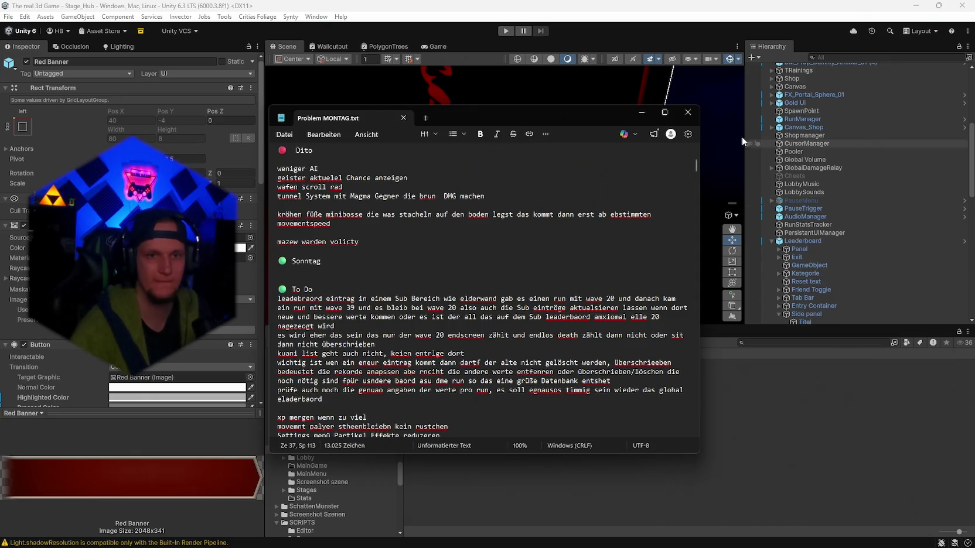
click(641, 113)
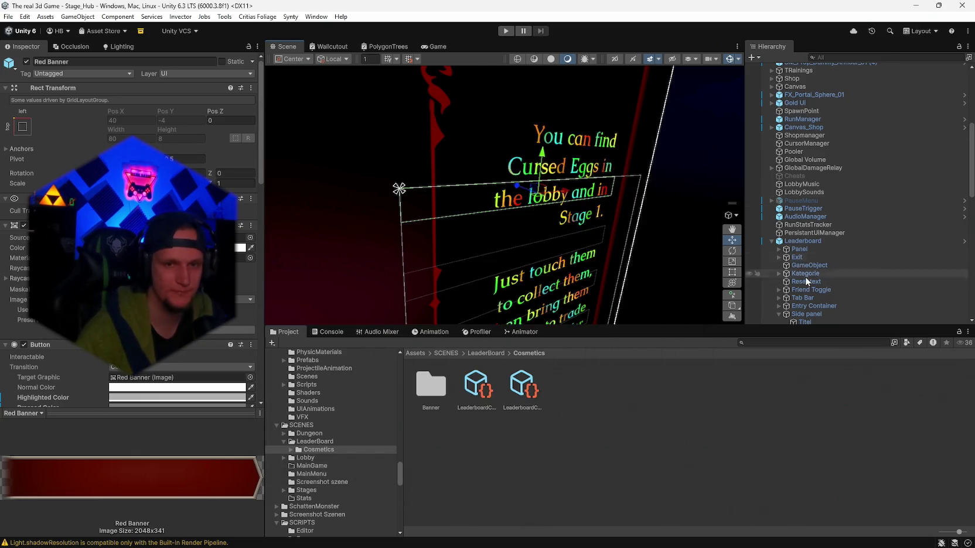
scroll(820, 293, down, 4)
click(502, 32)
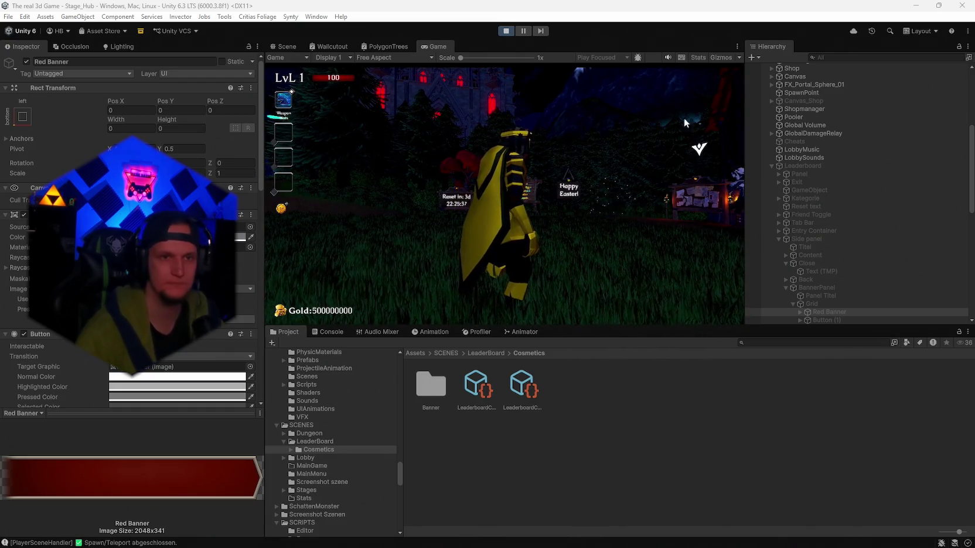
click(508, 31)
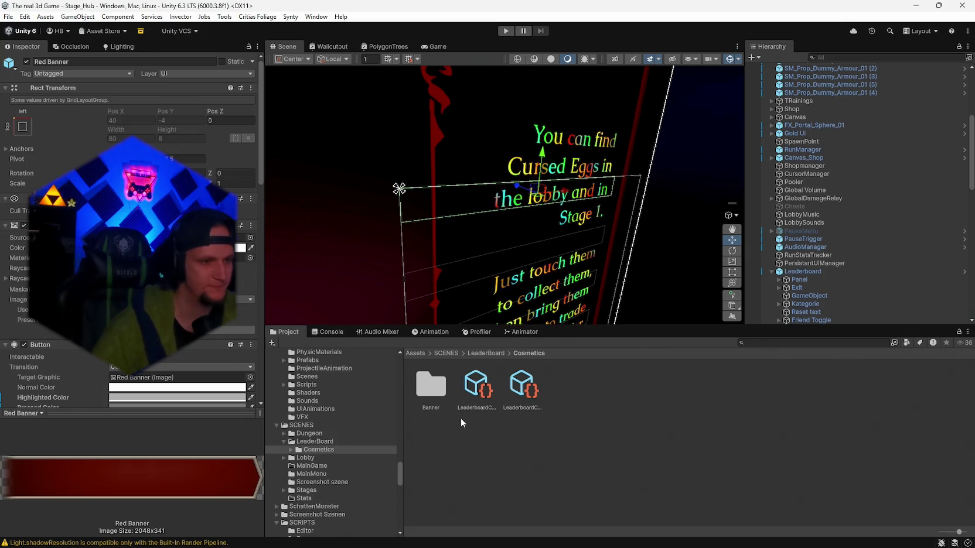
Step: Check the banner_red entry in the Leaderboard Cosmetic Library asset
scroll(128, 263, down, 5)
scroll(129, 234, down, 5)
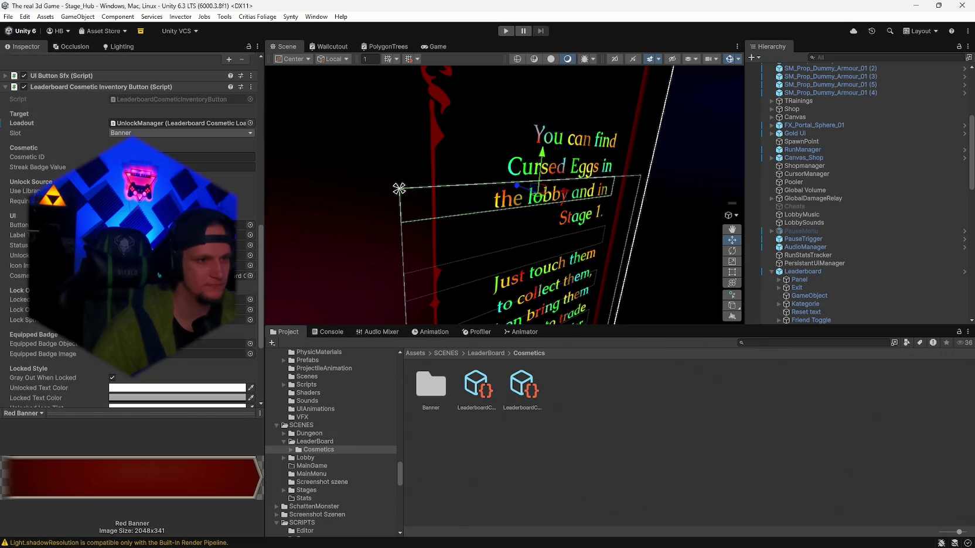
scroll(878, 282, down, 5)
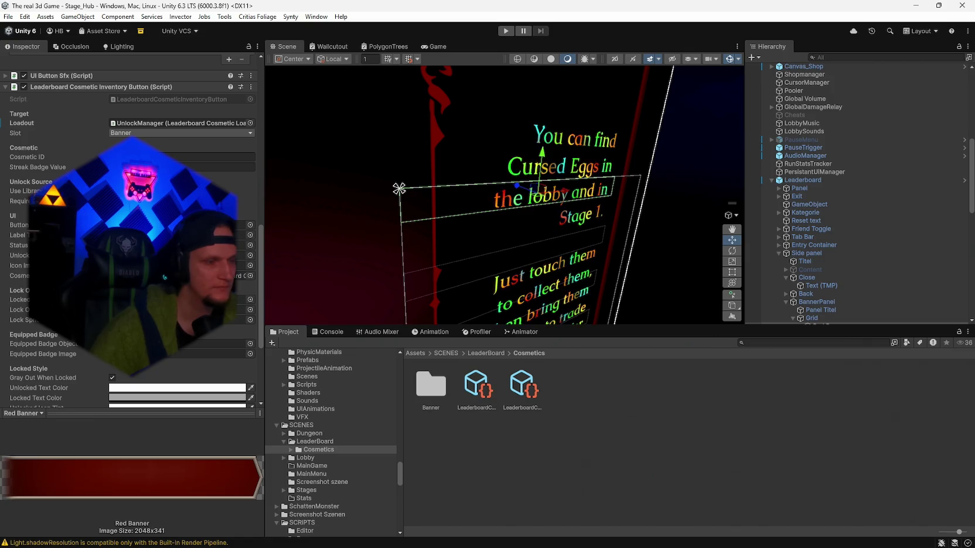
scroll(132, 235, down, 2)
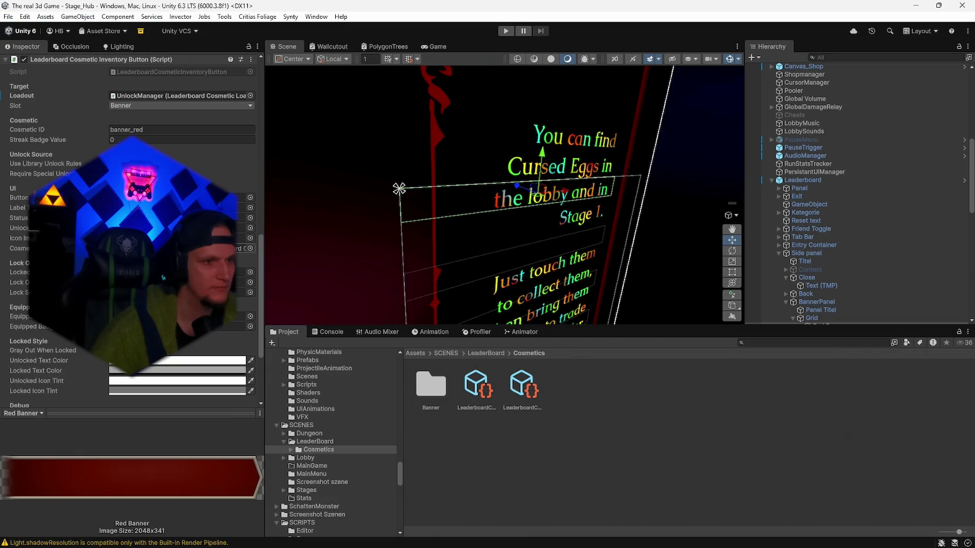
click(477, 387)
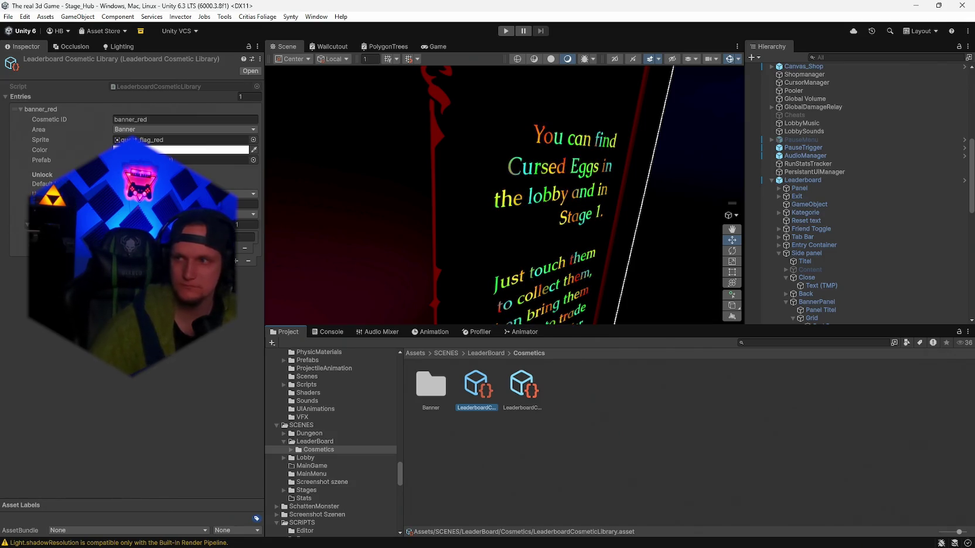
Step: Reselect Red Banner and expand it to reveal its Locked, Titel, Desc and Badge children
scroll(857, 208, down, 3)
scroll(857, 207, down, 2)
click(828, 174)
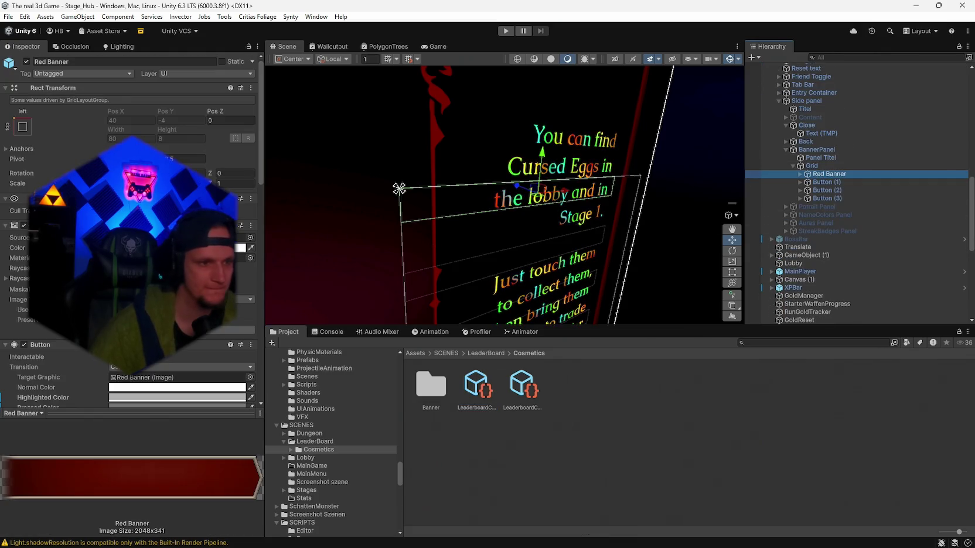
scroll(129, 235, down, 10)
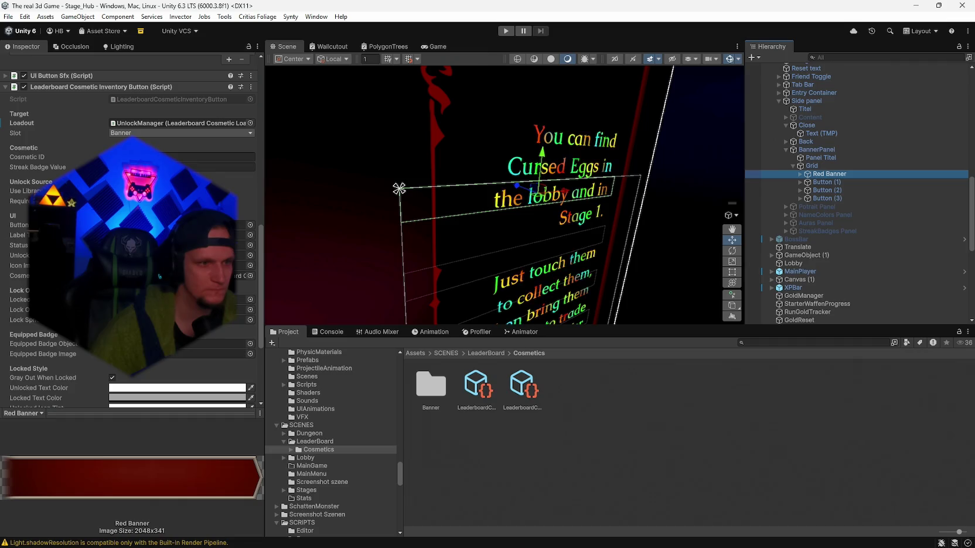
click(799, 174)
click(824, 173)
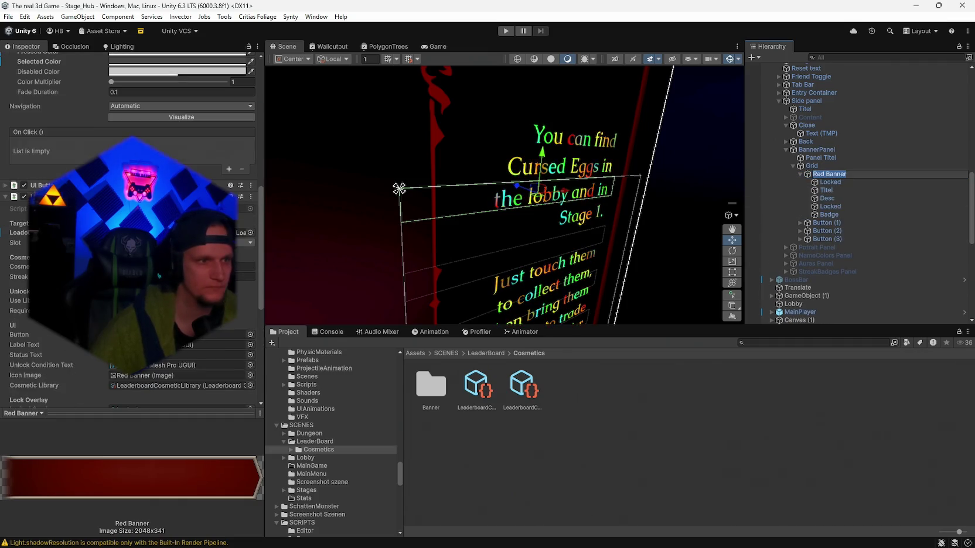
scroll(129, 234, up, 10)
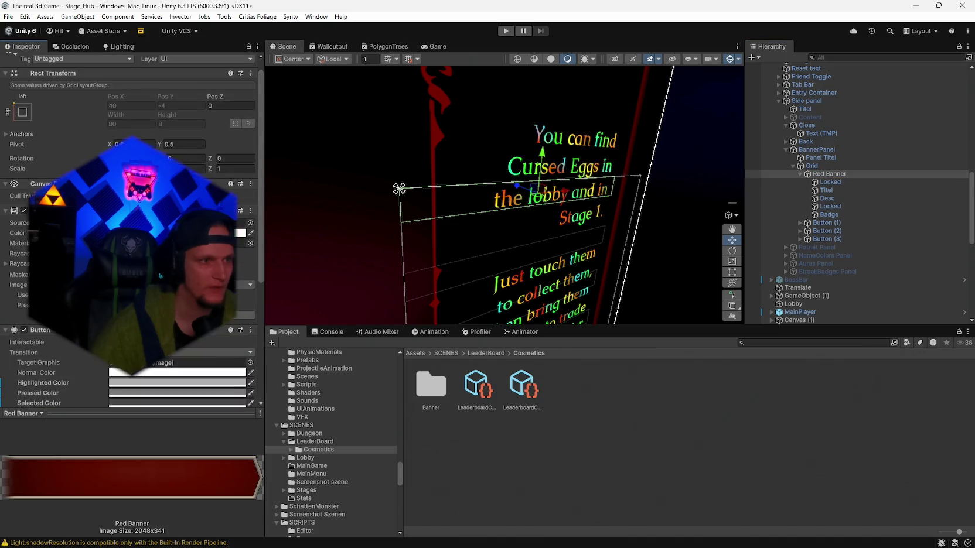
scroll(129, 234, up, 1)
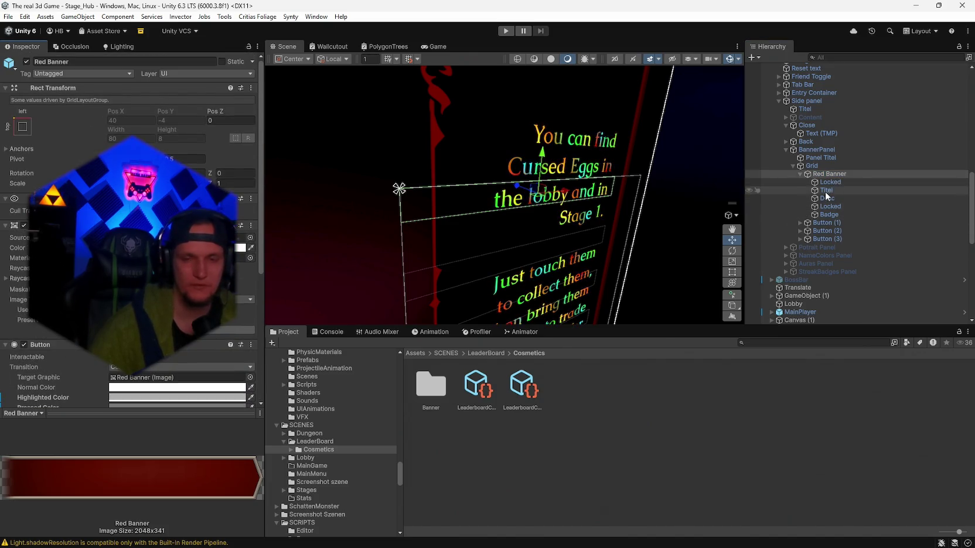
mouse_move(647, 243)
mouse_down()
mouse_move(419, 220)
mouse_move(586, 218)
mouse_up()
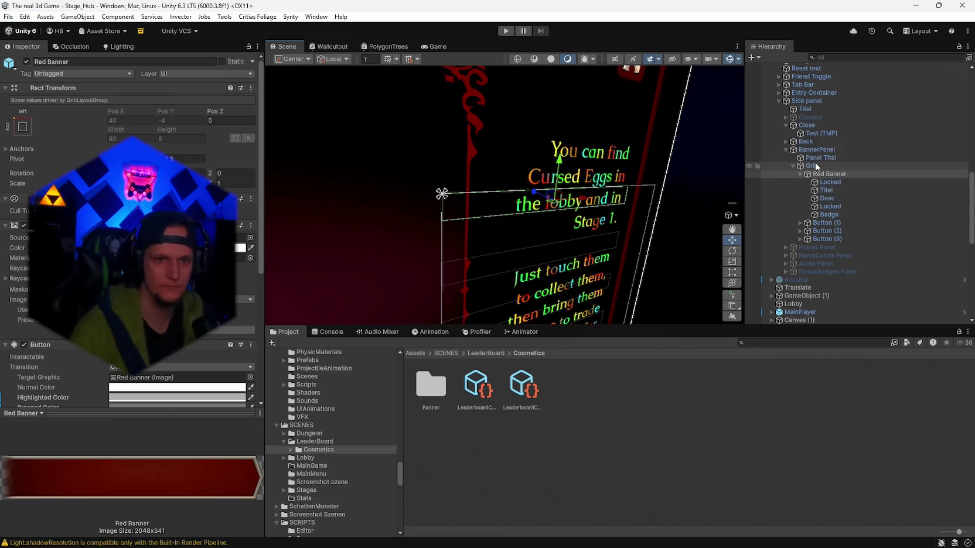
click(818, 342)
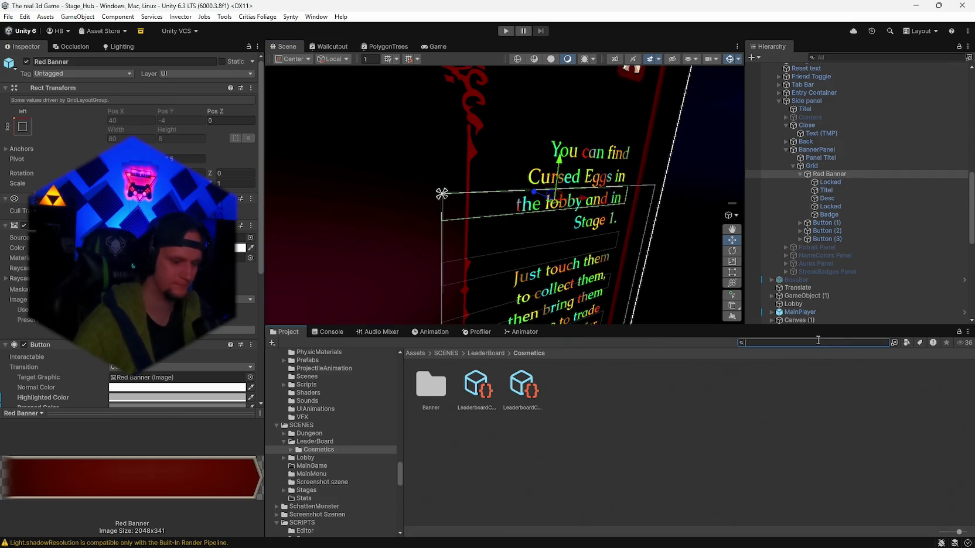
Step: Find 'leaderboard' in the Project and open the Leaderboard prefab from its folder
text(leaderboard)
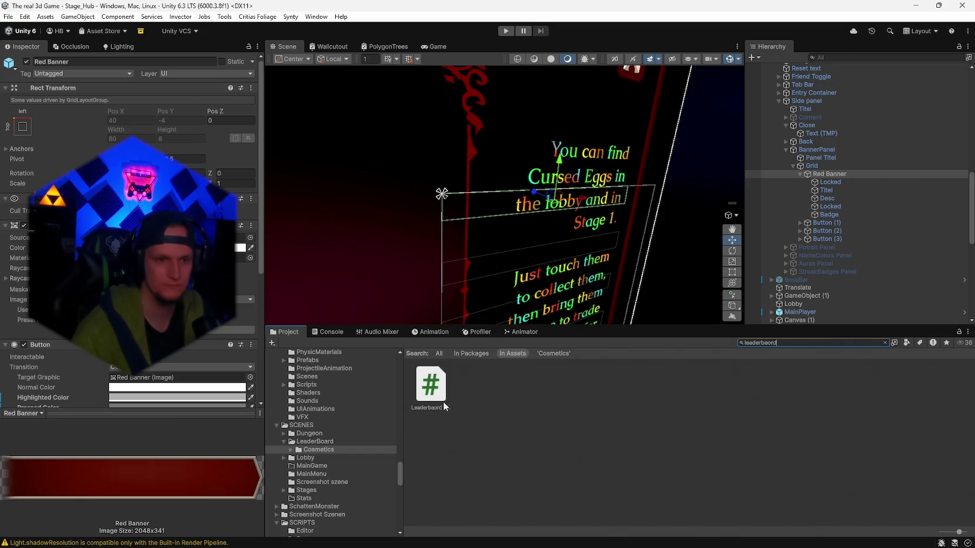
click(430, 384)
double_click(774, 342)
key(BackSpace)
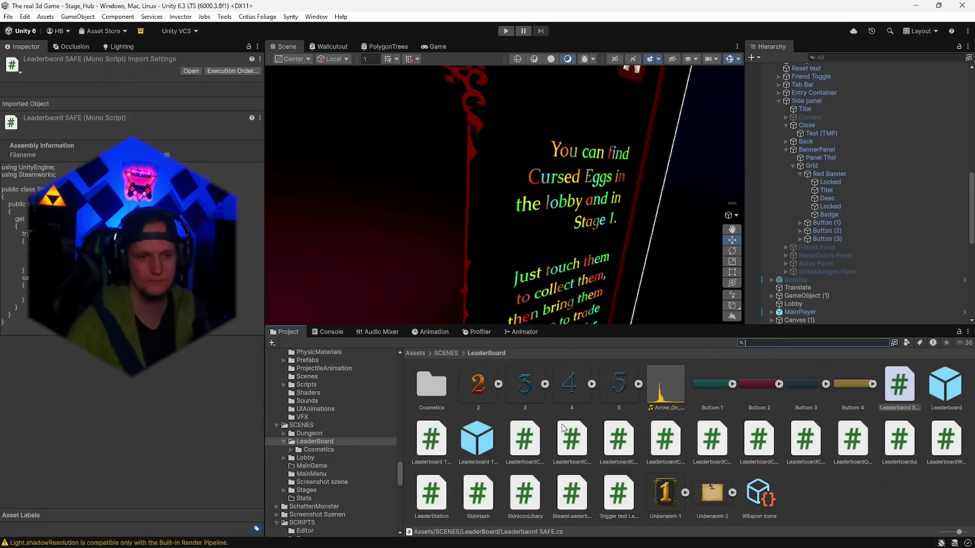
double_click(945, 385)
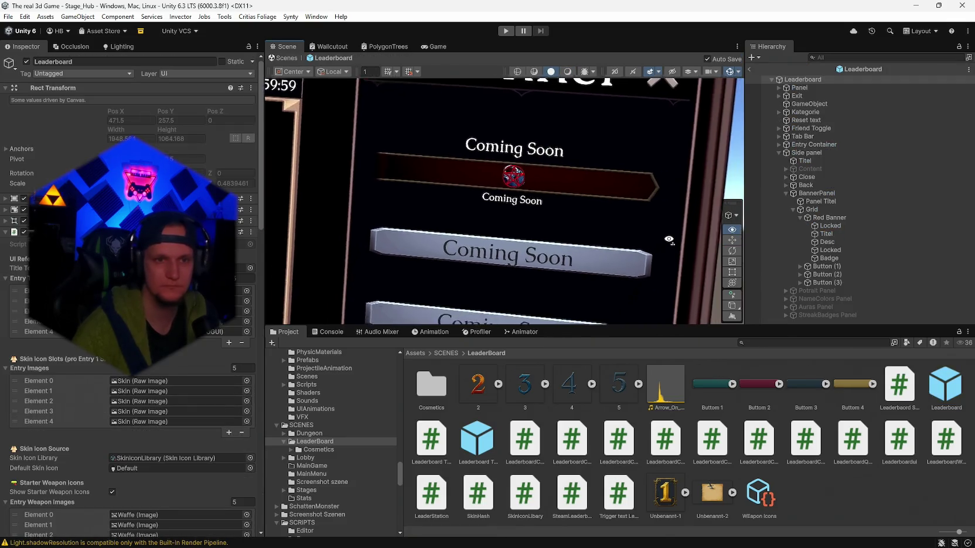
Step: Lower the Grid's Vertical Layout Group spacing between the Coming Soon buttons and save the prefab
click(814, 209)
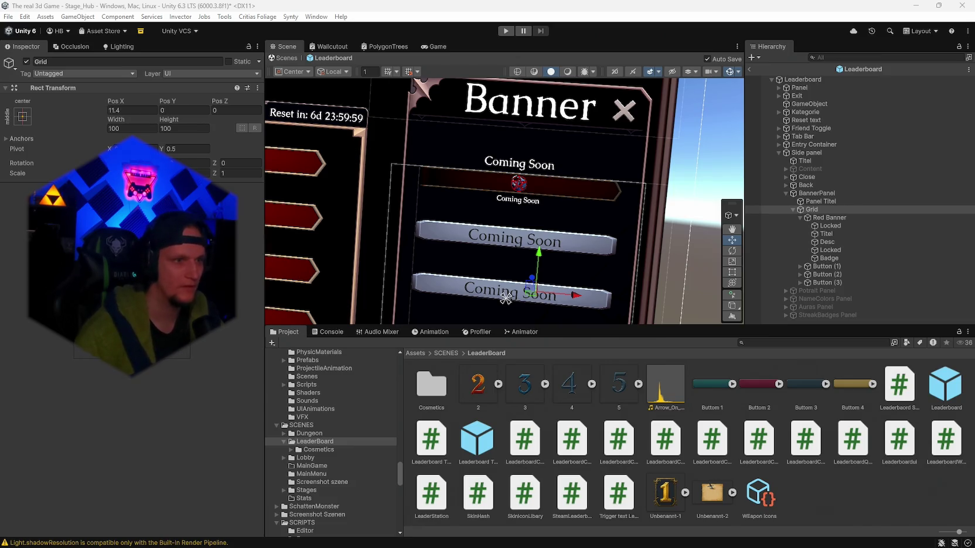
drag(505, 298, 505, 225)
drag(53, 250, 9, 261)
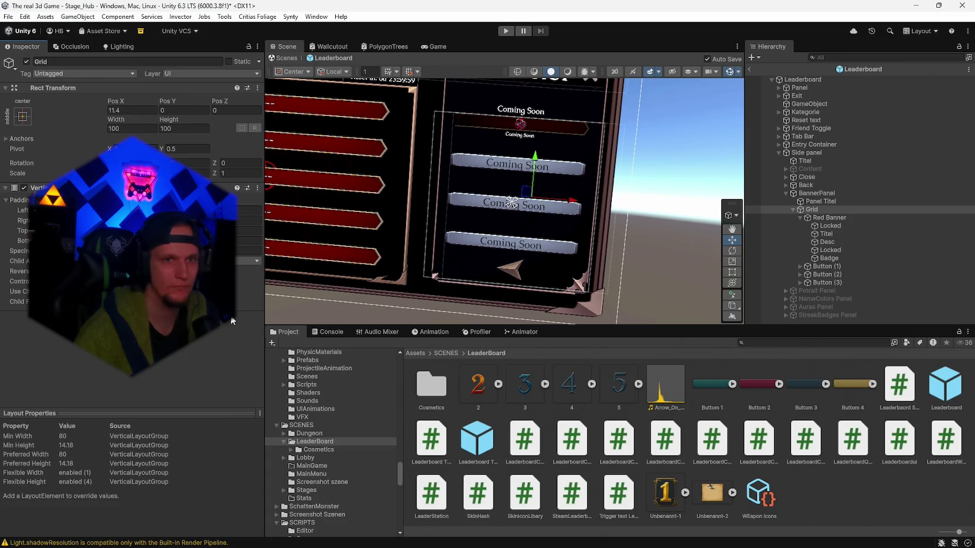
key(ctrl+s)
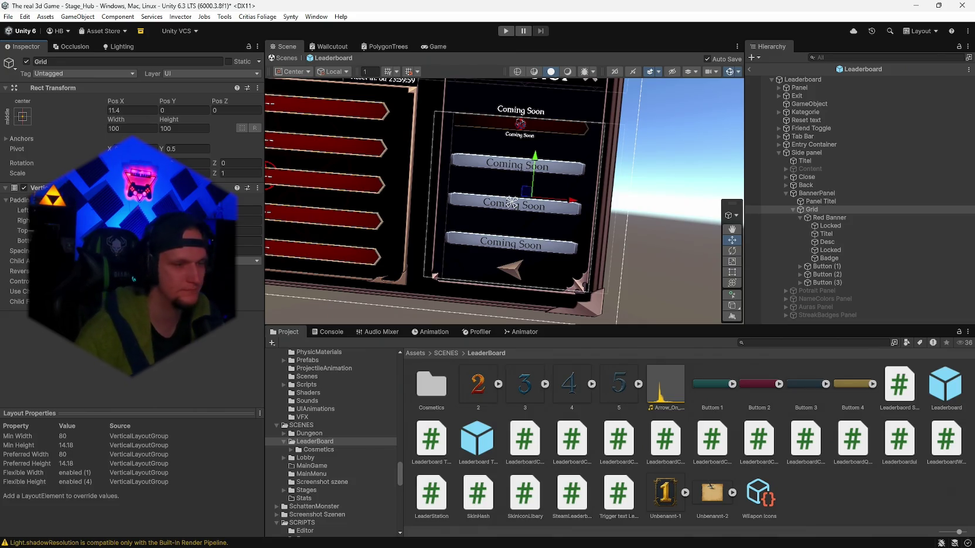
drag(587, 231, 596, 234)
scroll(609, 249, up, 5)
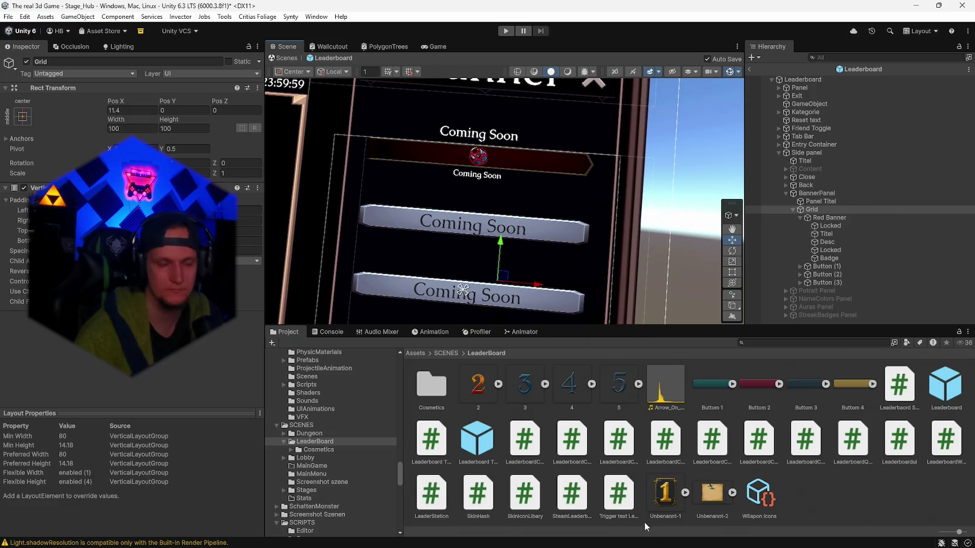
mouse_move(634, 546)
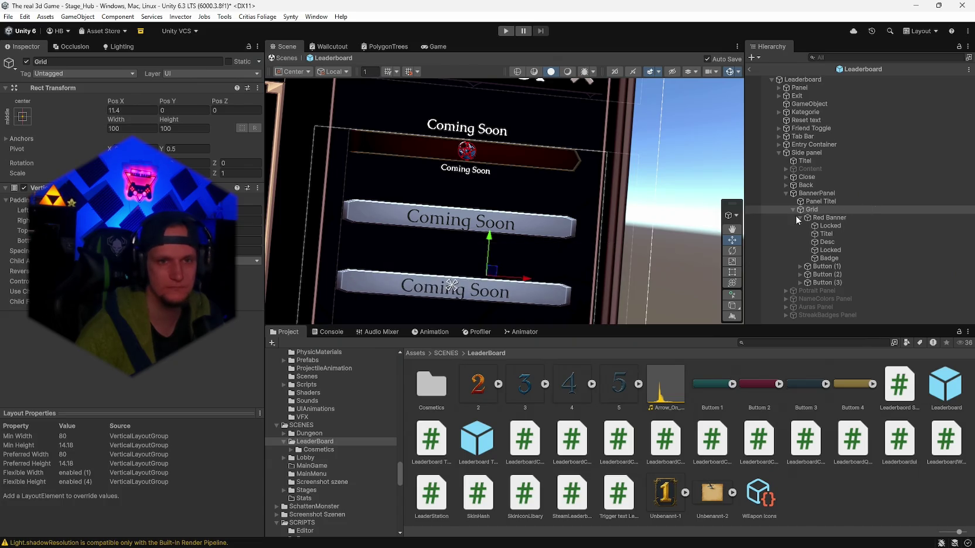
click(831, 249)
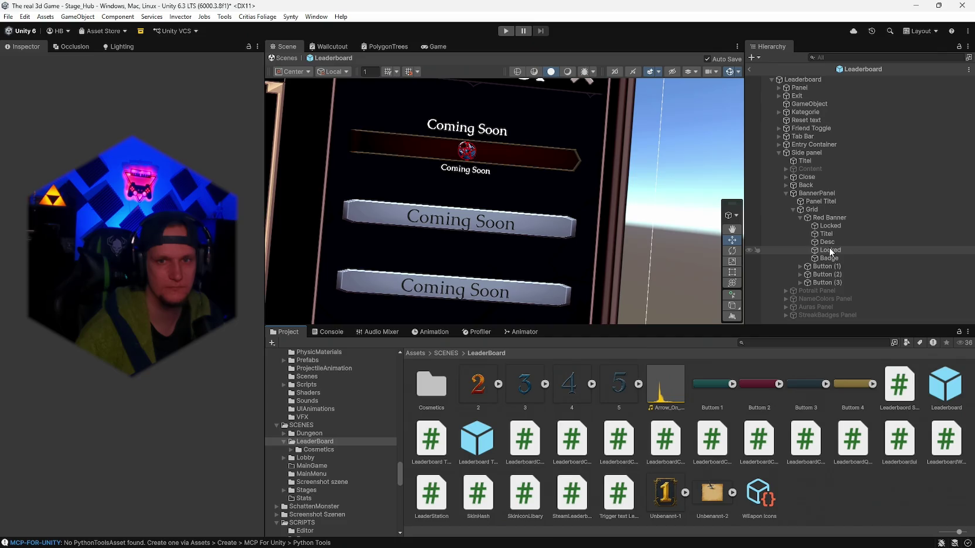
Step: Inspect Red Banner's Badge and Locked children, then reselect Red Banner
click(827, 242)
click(829, 258)
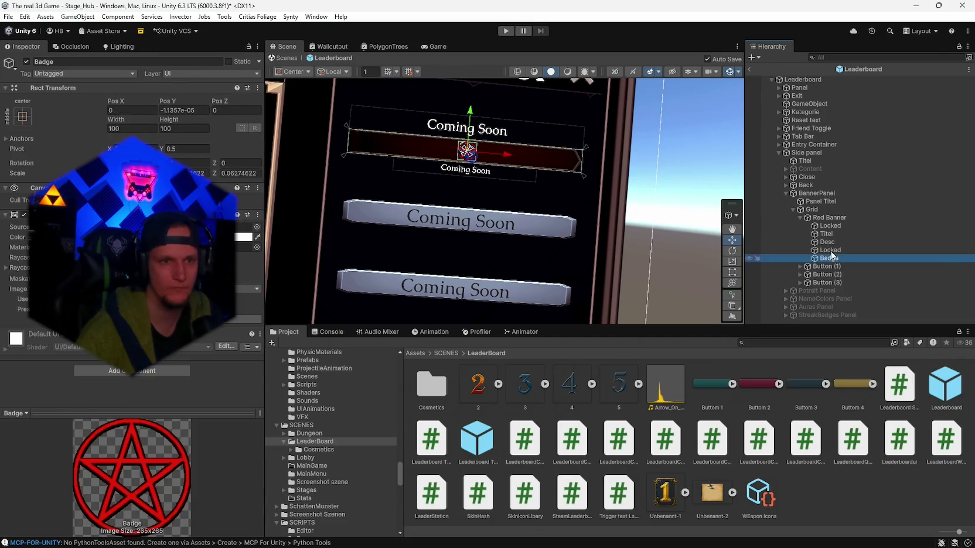
click(839, 250)
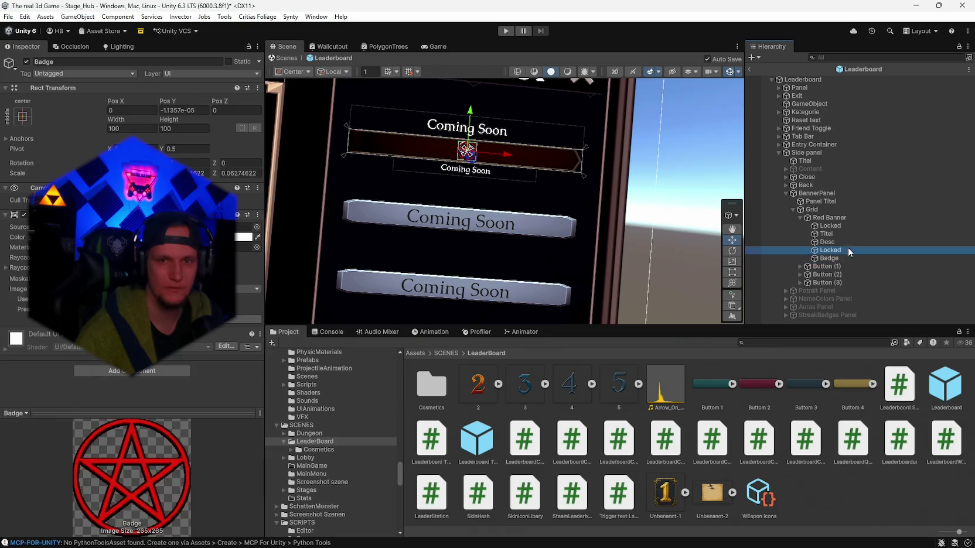
click(829, 217)
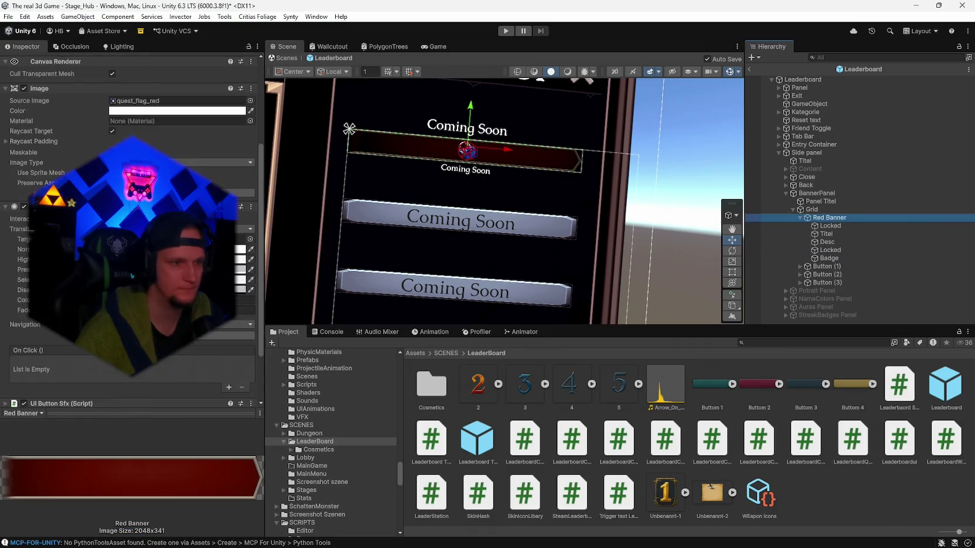
Step: Review the Cosmetic Inventory Button's title override and locked label fields, then save the prefab
click(5, 346)
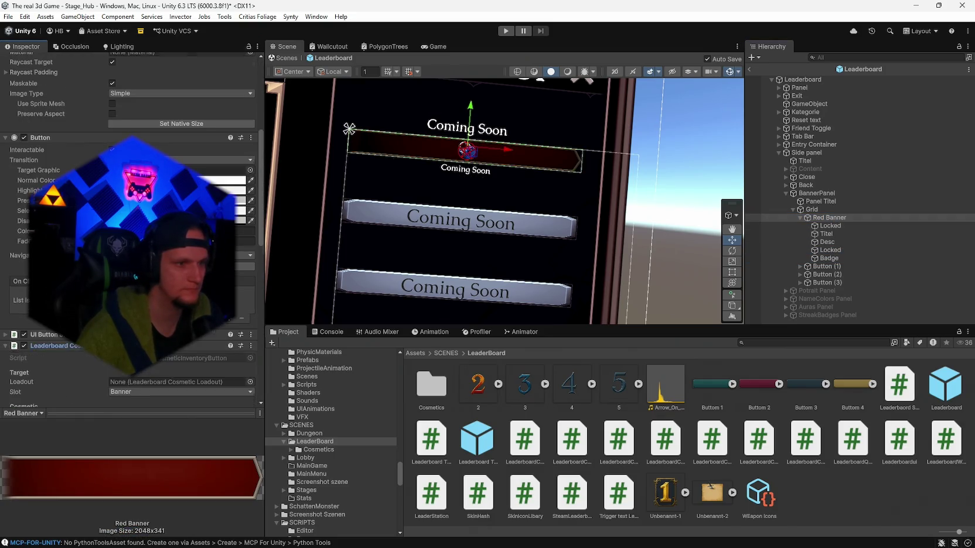
scroll(117, 293, down, 5)
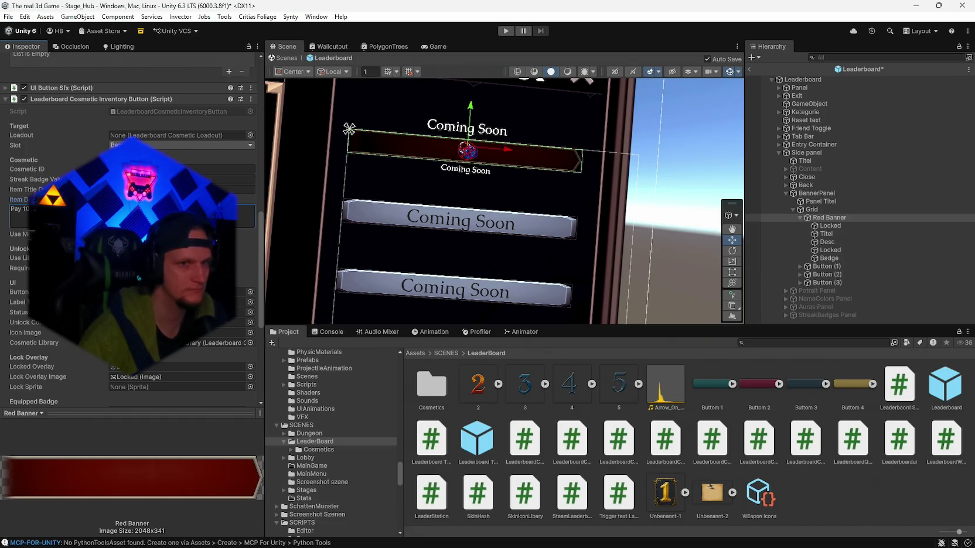
click(234, 189)
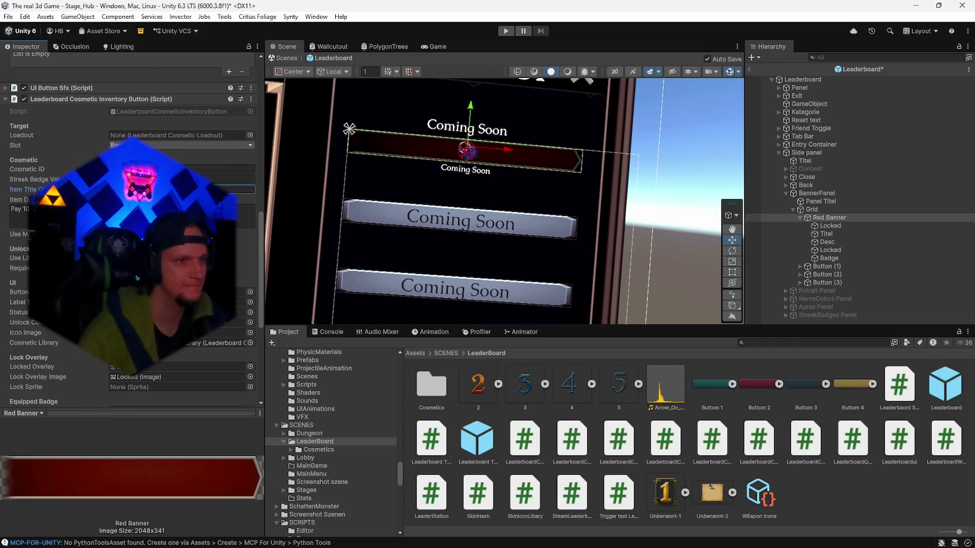
scroll(129, 234, down, 10)
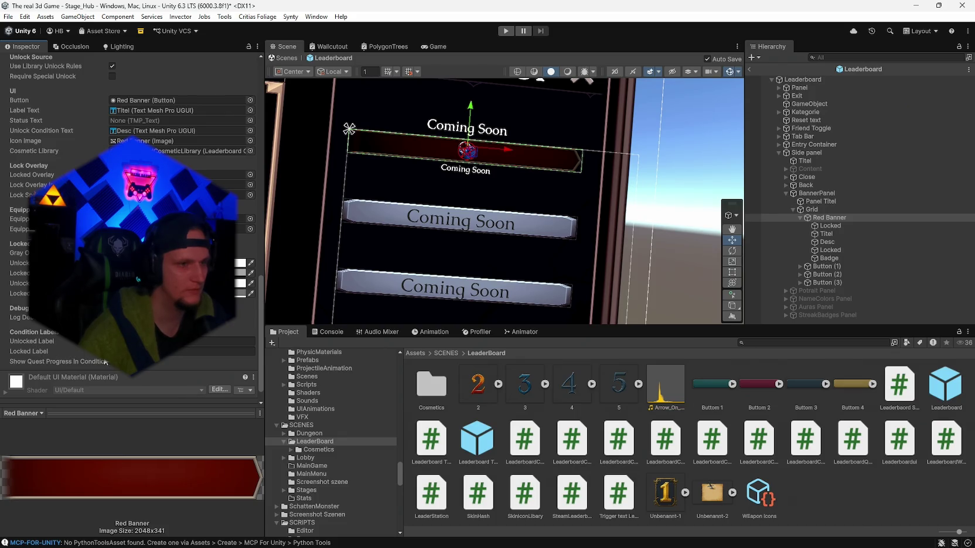
click(213, 351)
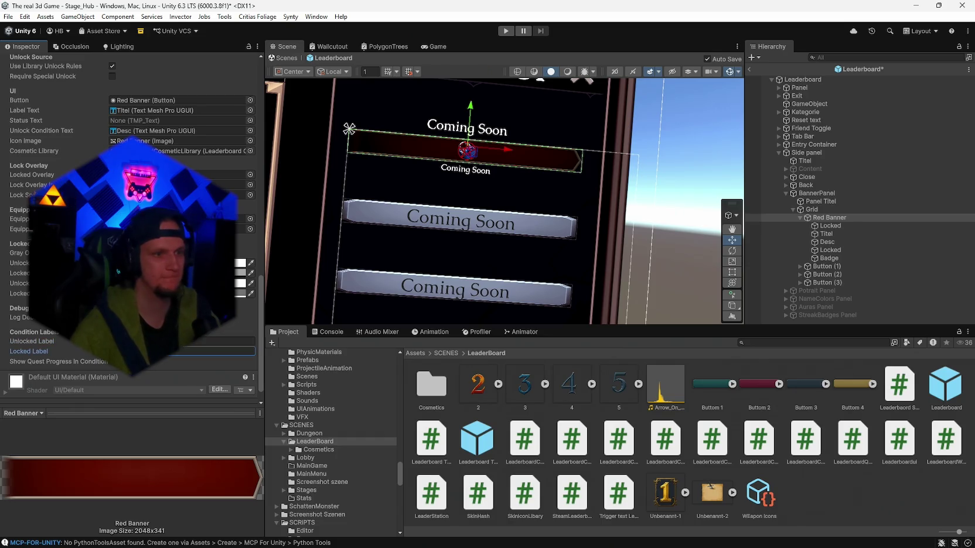
key(ctrl+s)
Step: Exit prefab editing back to the full Stage_Hub scene
scroll(132, 176, up, 5)
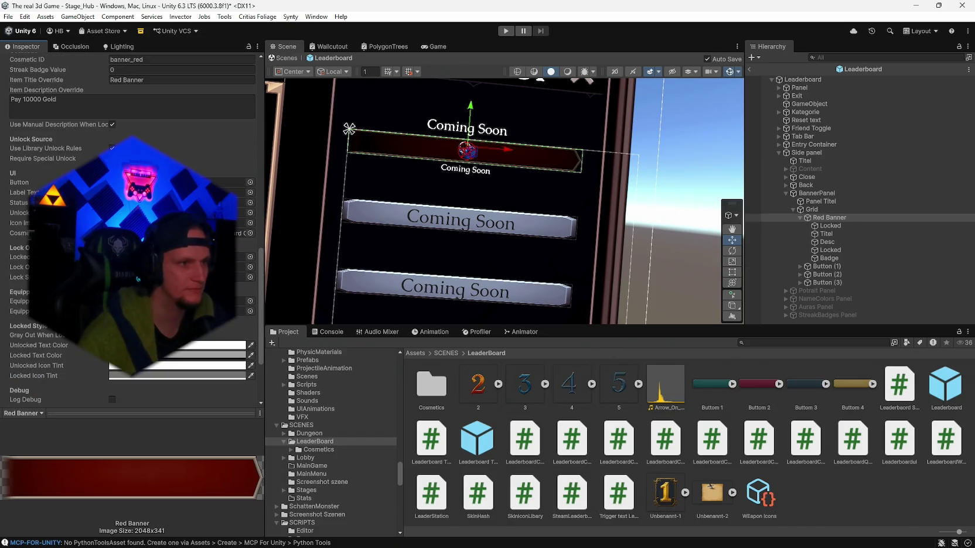
scroll(132, 235, up, 6)
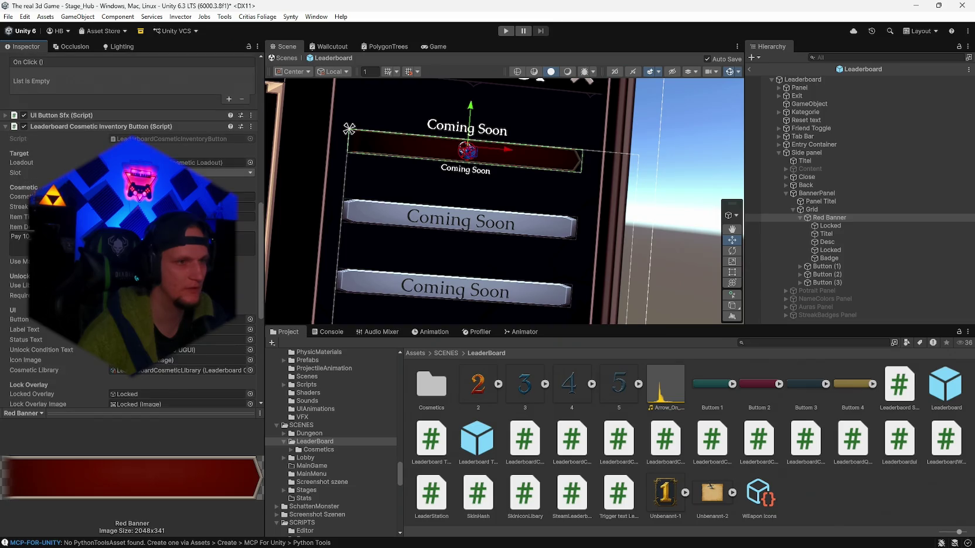
click(750, 68)
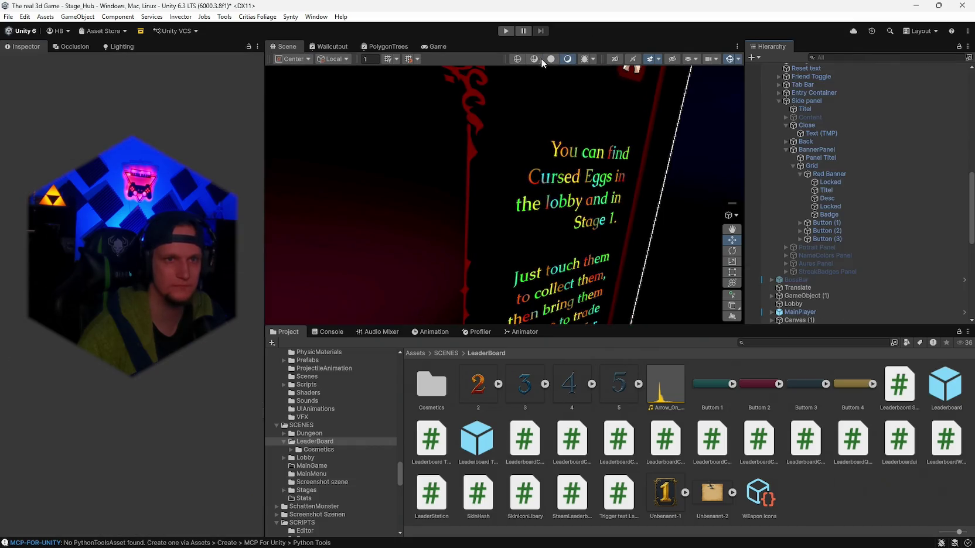
Step: Enter Play mode so the player spawns in the Stage_Hub lobby
click(507, 32)
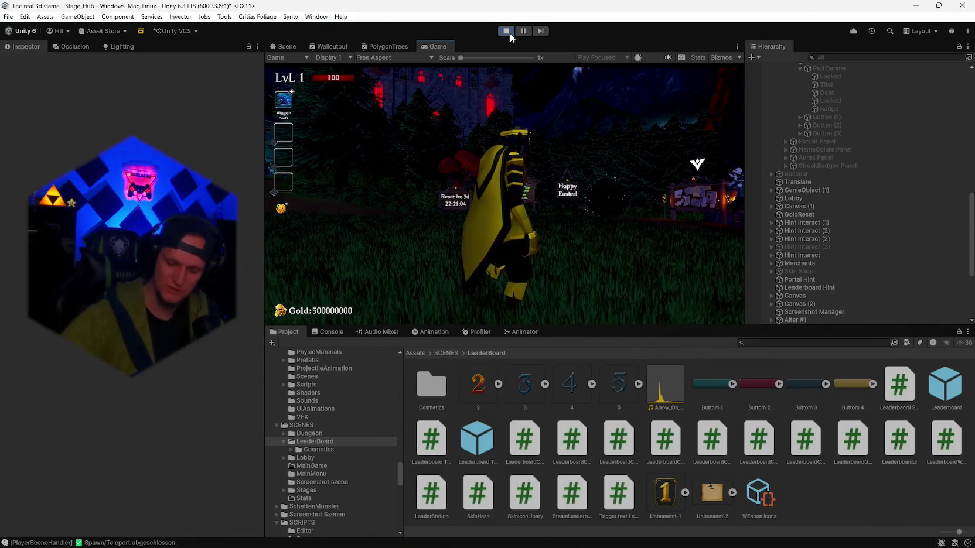
Step: Add a to-do that every leaderboard tab must show correct kills, not 0, then hide Notepad
key(alt+Tab)
key(alt+Tab)
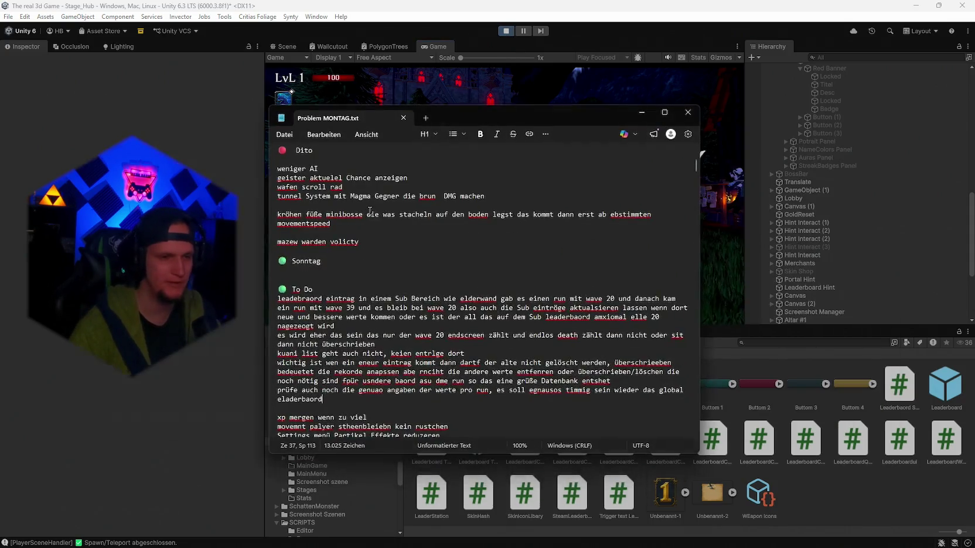
key(Return)
text(achte darauf das Kills auch korerkt aneg)
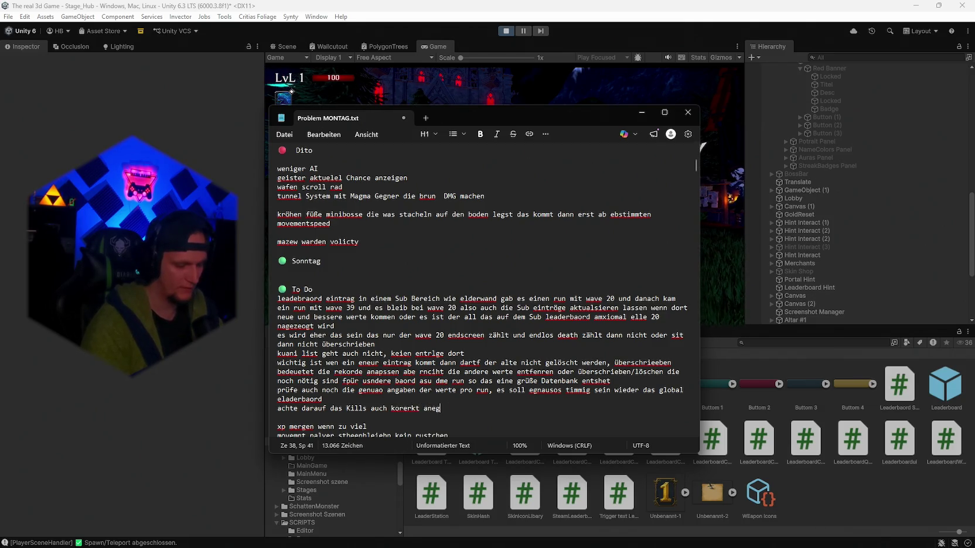
text(zeigt )
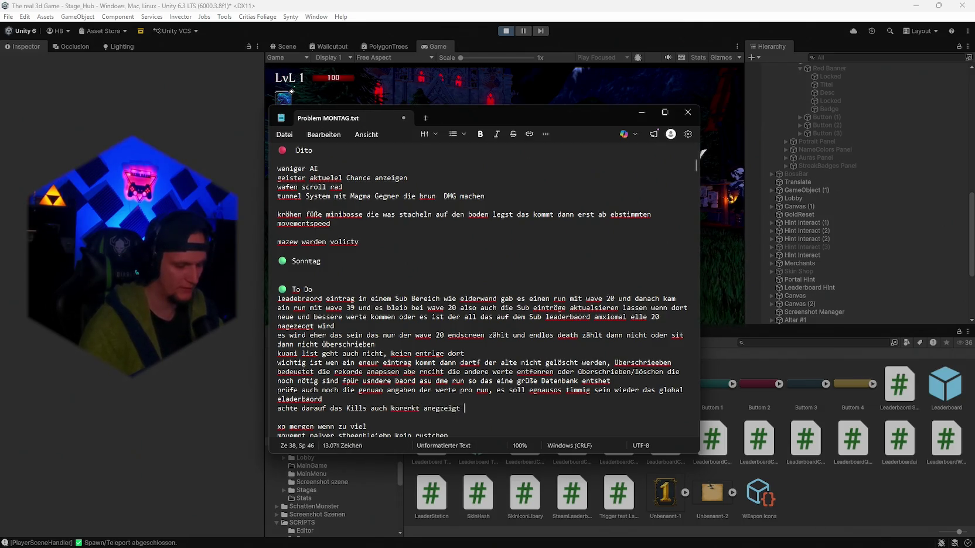
text(m skins tab also)
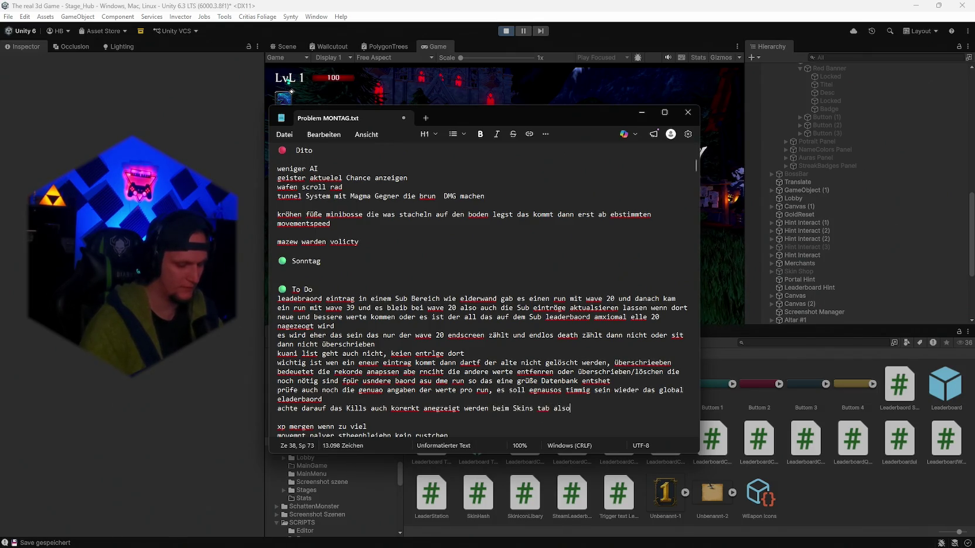
text( allgmeien jeder)
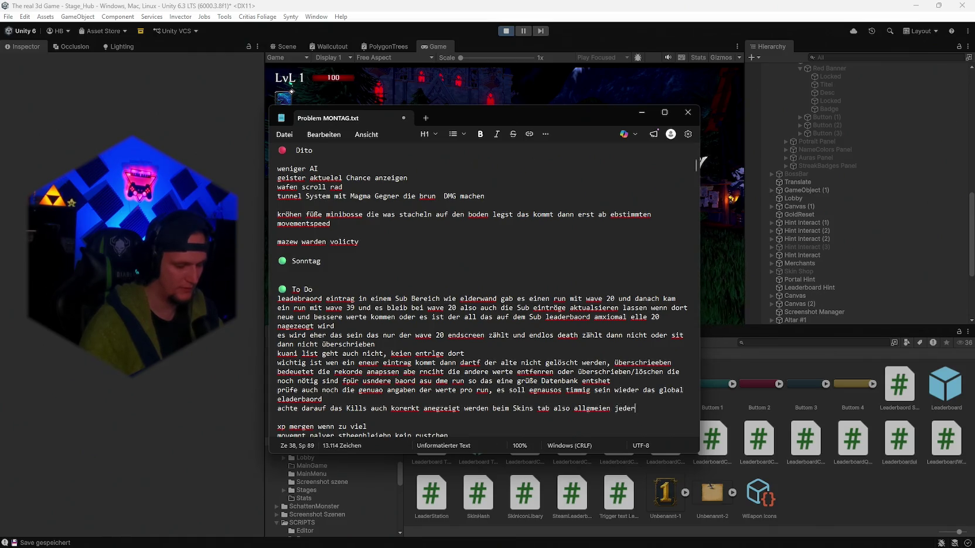
text(act die richtgien werte anzeige)
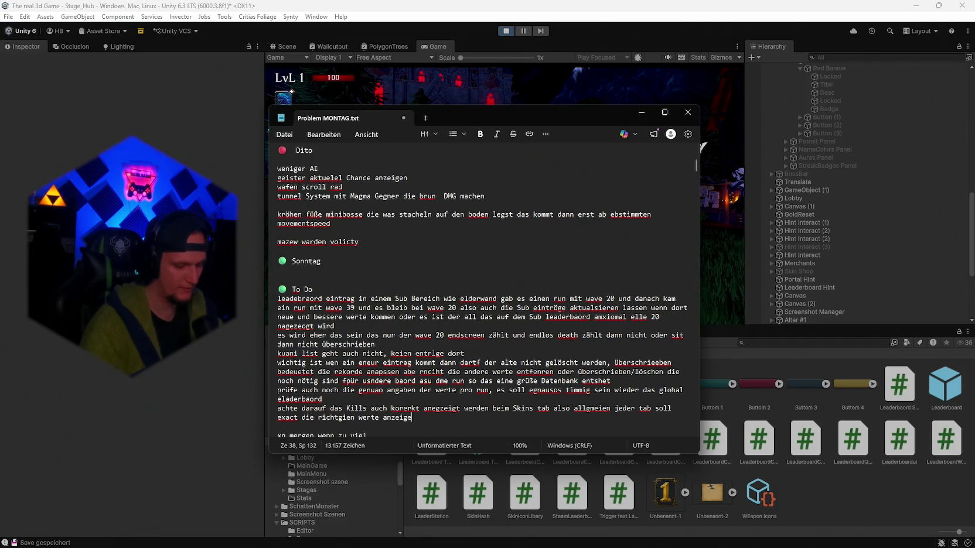
text(n und nicht 0 oder so)
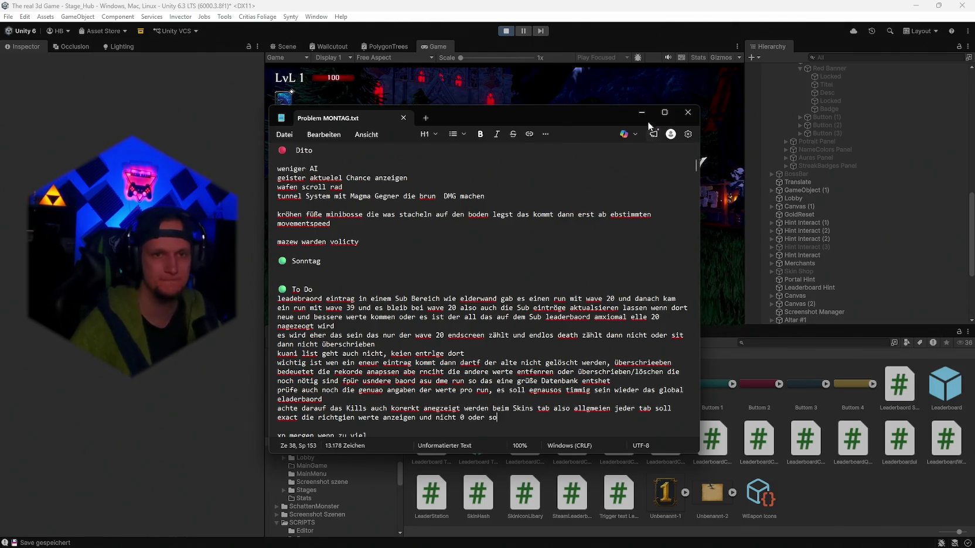
click(642, 111)
Step: Walk to the leaderboard sign, open it, and go to Customize > Banners
key(d)
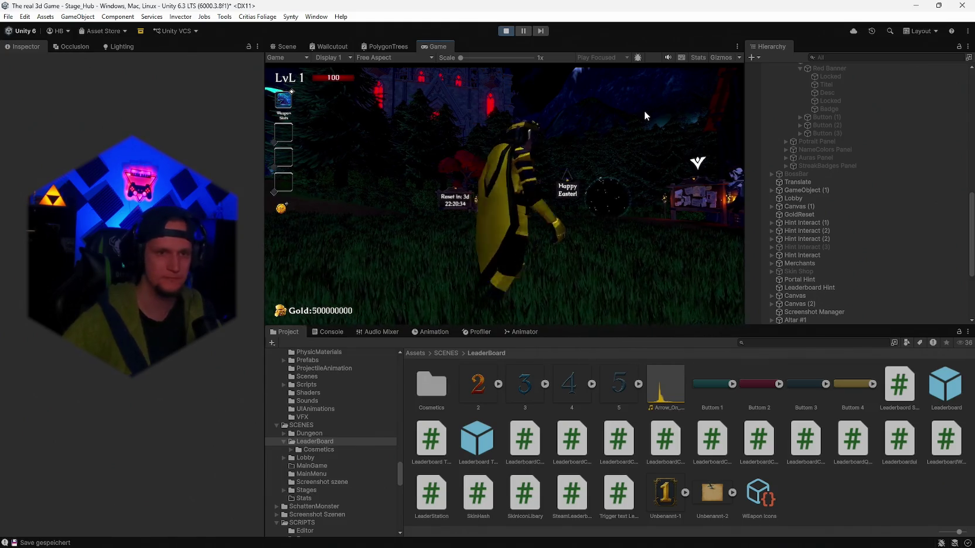
key(d)
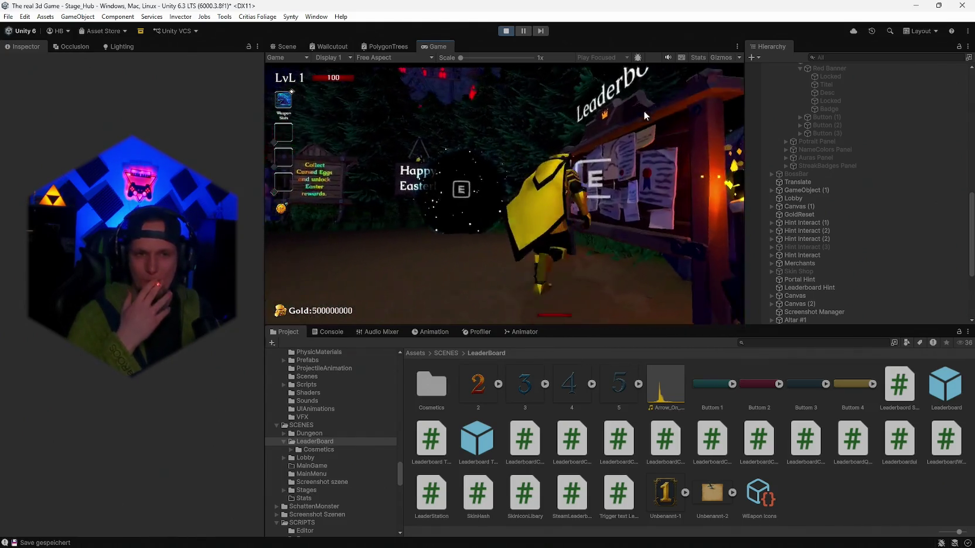
key(e)
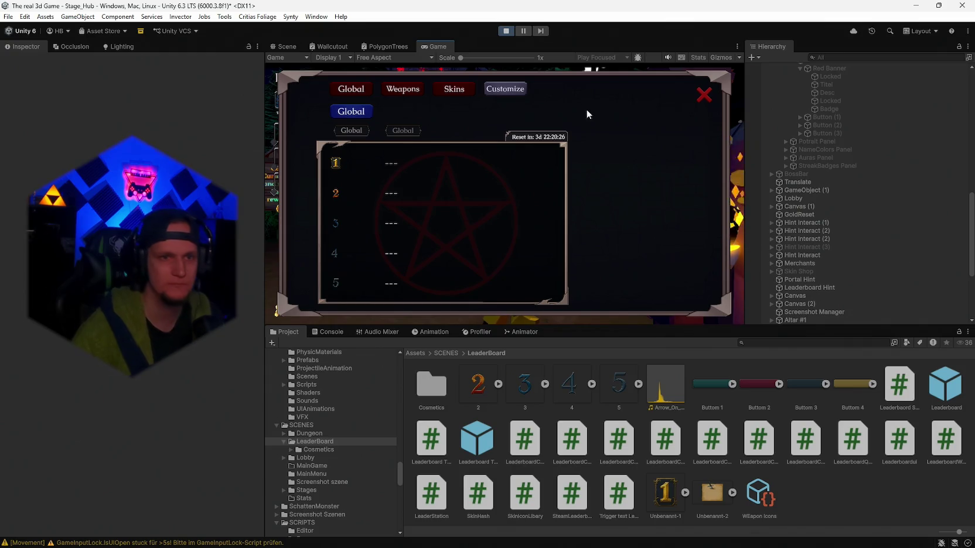
click(508, 88)
click(656, 201)
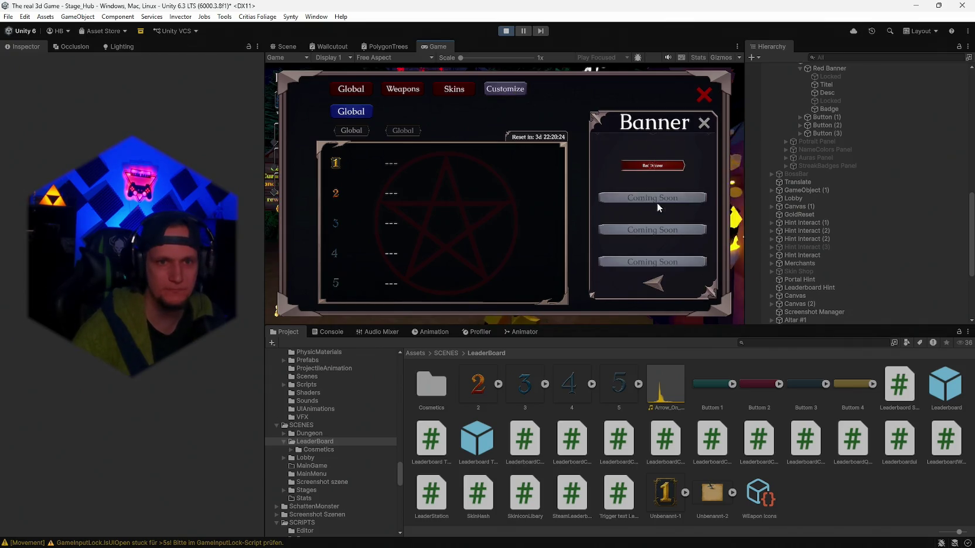
Step: Widen the Game view and filter the Hierarchy by 'leaderboard'
double_click(436, 46)
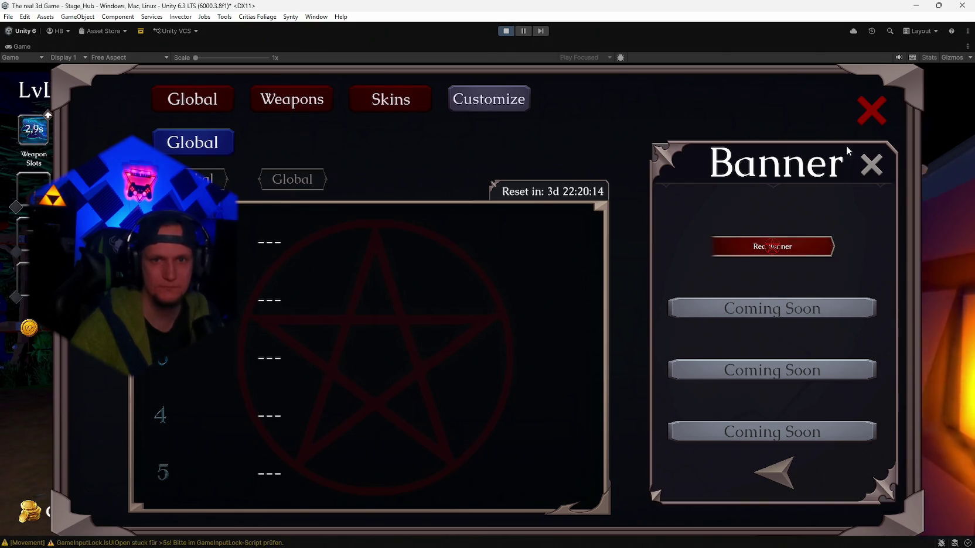
key(shift+space)
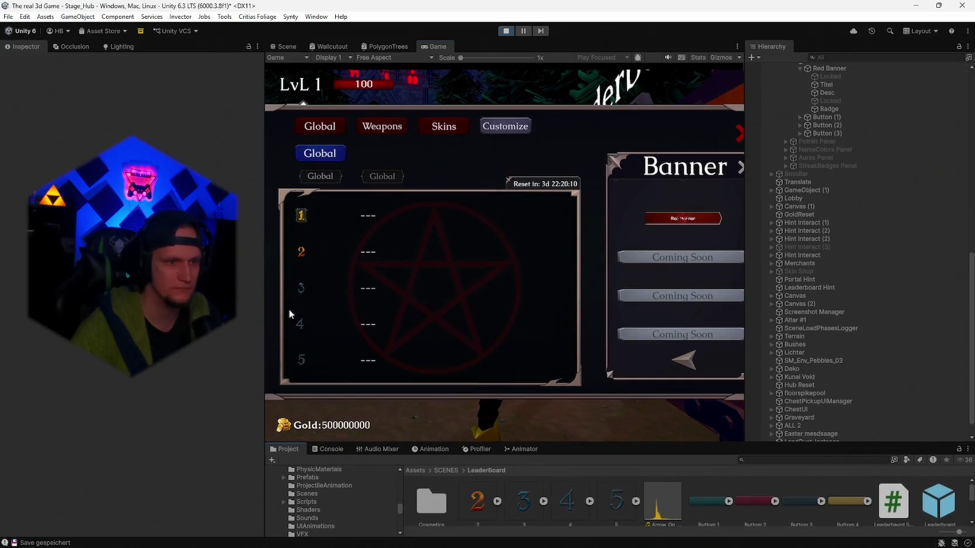
drag(264, 303, 219, 302)
click(830, 57)
text(leaderboard)
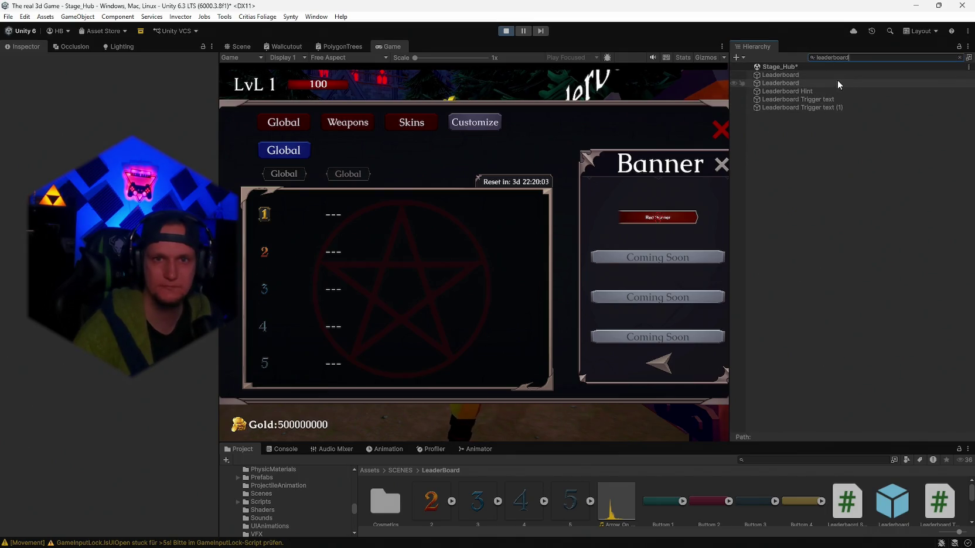
Step: Select the Leaderboard object and locate its banner Grid in the full Hierarchy
click(837, 82)
double_click(861, 58)
key(BackSpace)
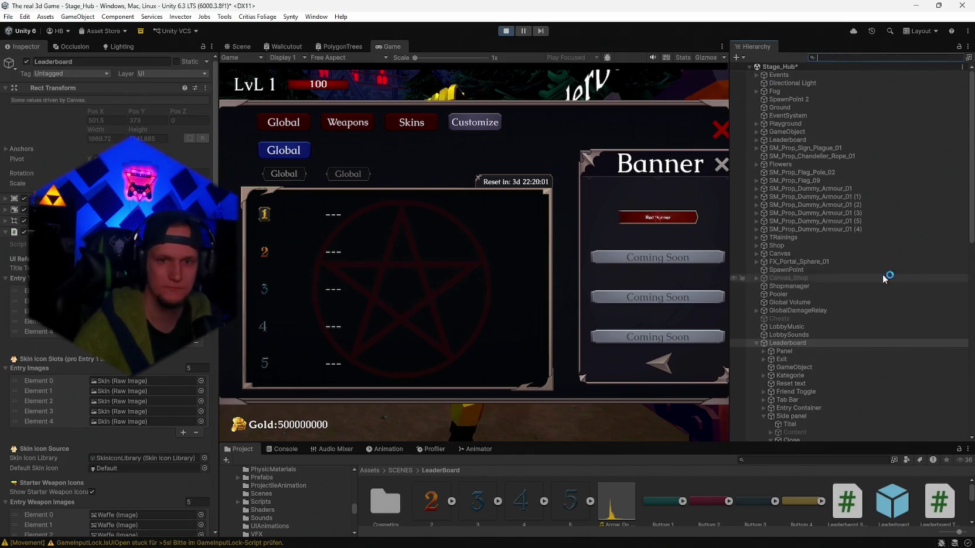
scroll(887, 275, down, 3)
scroll(843, 310, down, 5)
click(813, 237)
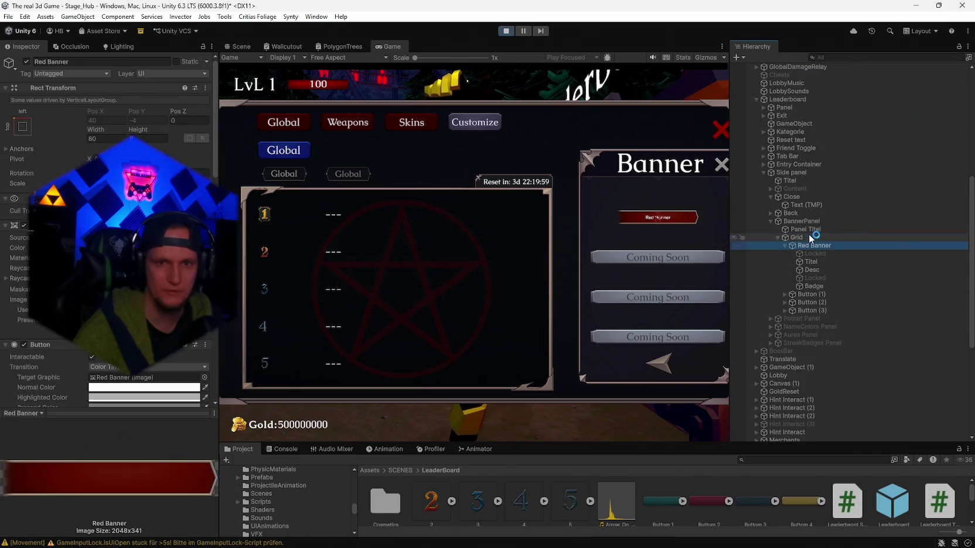
click(485, 282)
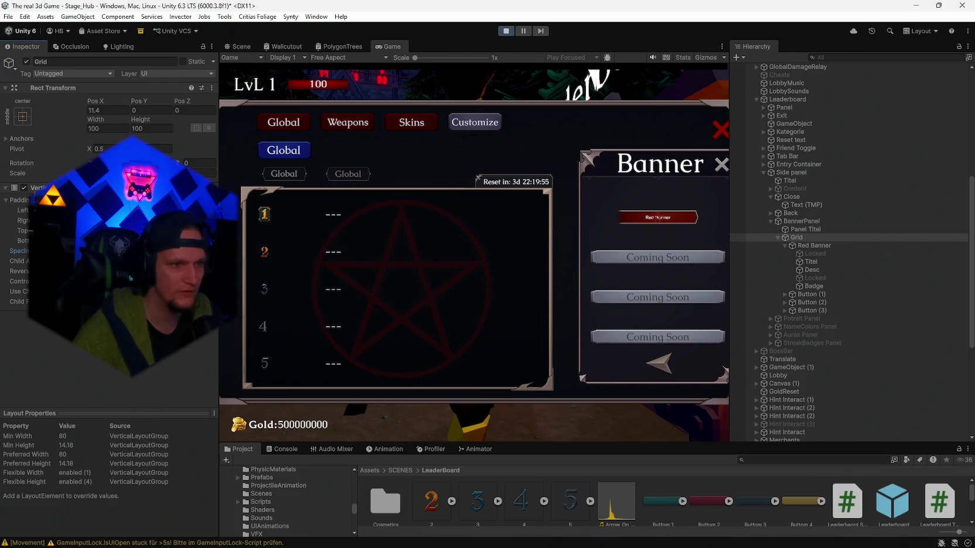
Step: Inspect Red Banner's Titel, Desc and Locked children and drag the Desc text lower
click(811, 261)
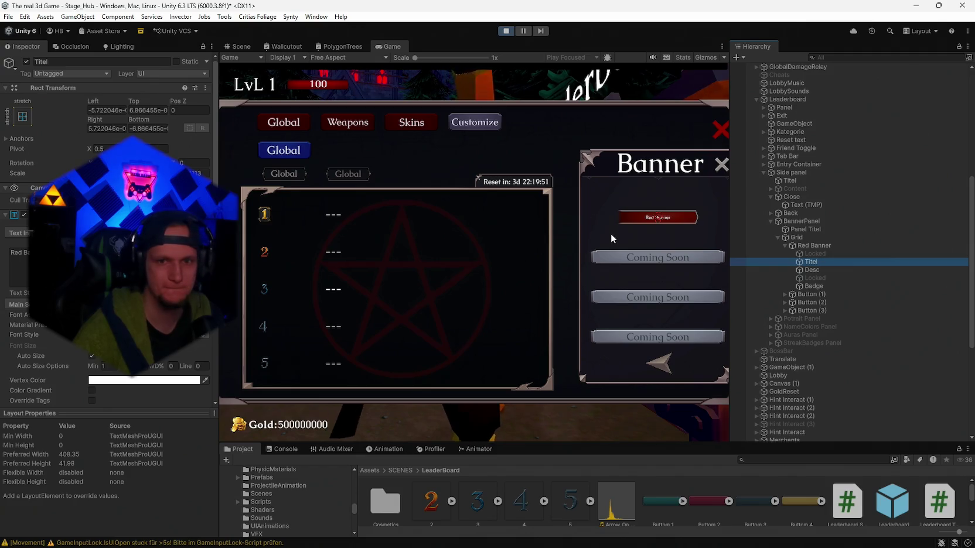
click(814, 269)
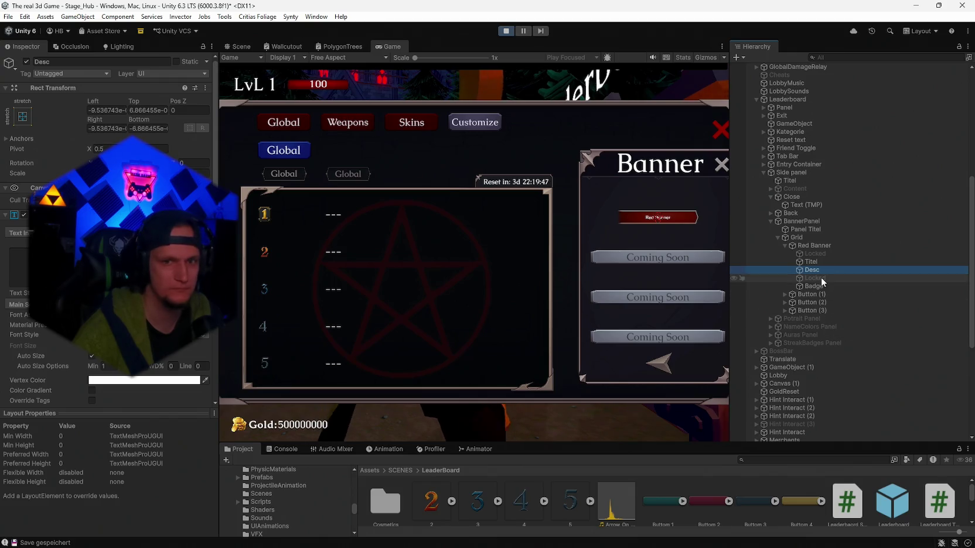
click(819, 277)
click(810, 270)
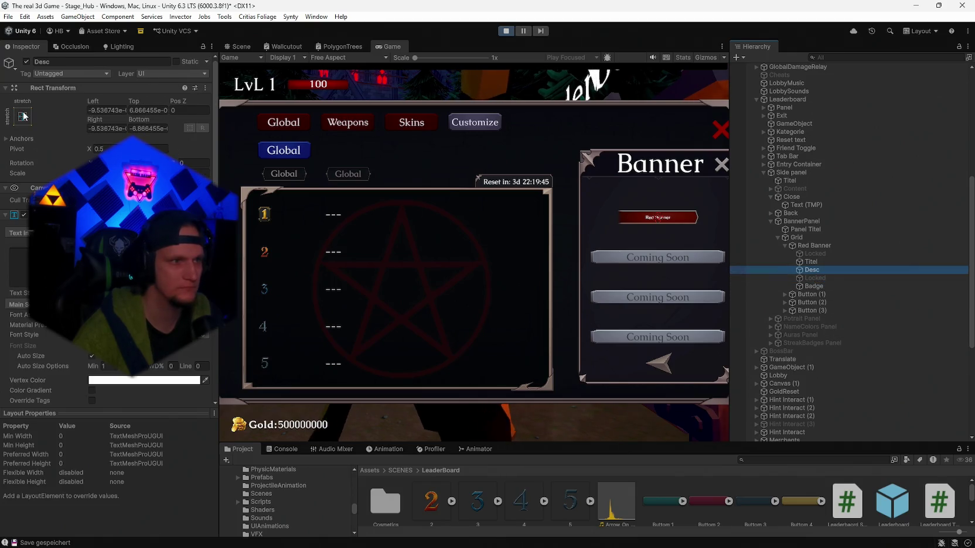
drag(139, 108, 216, 106)
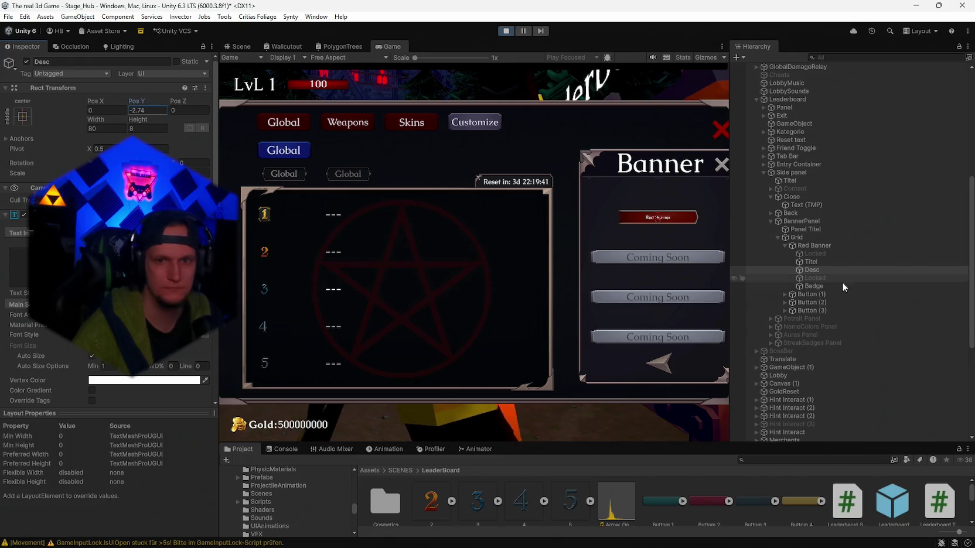
Step: Anchor Titel to centre, move it above the banner to Pos Y 7.42, and stop Play mode
click(775, 262)
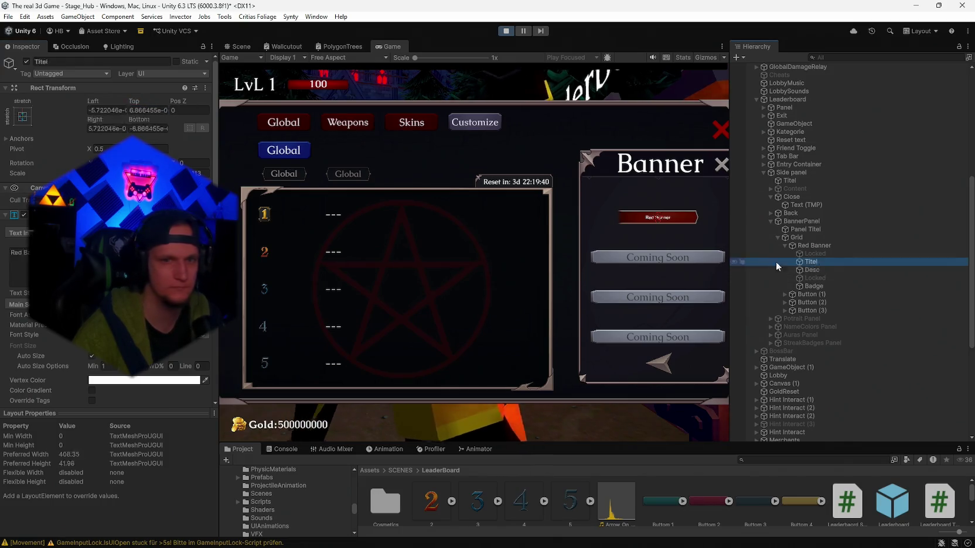
click(22, 116)
click(55, 170)
mouse_move(140, 107)
mouse_down()
mouse_move(144, 99)
mouse_move(258, 114)
mouse_up()
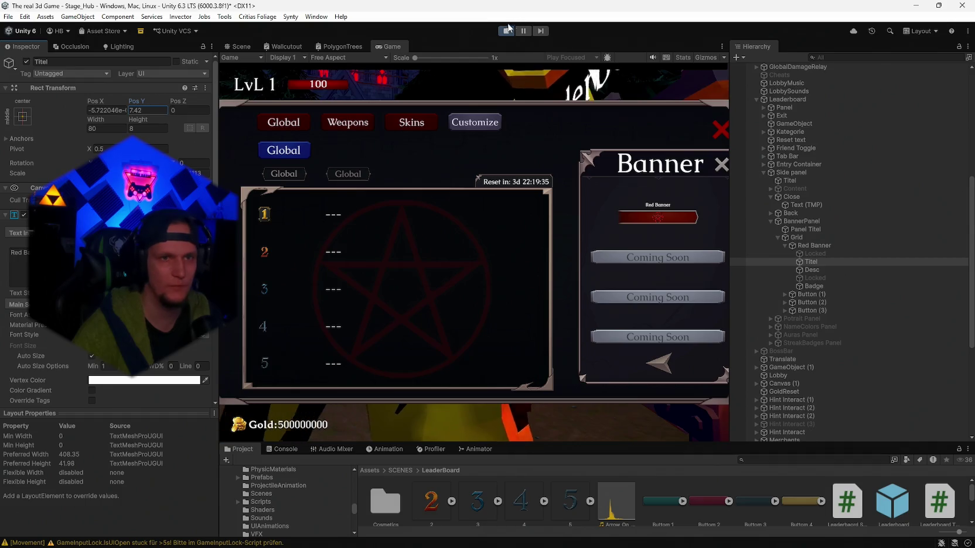
key(ctrl+p)
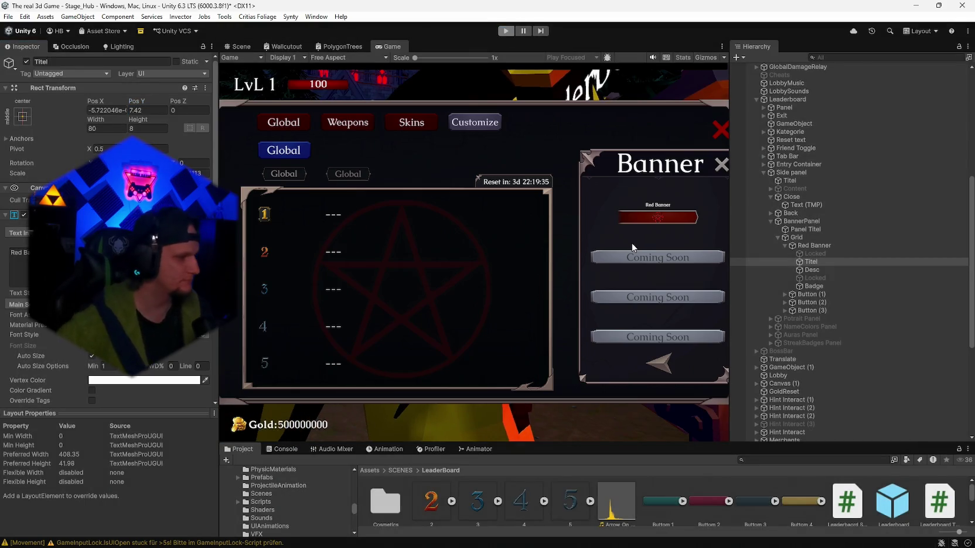
Step: Exit Play mode and set the Titel text's anchor preset to middle-centre
key(ctrl+p)
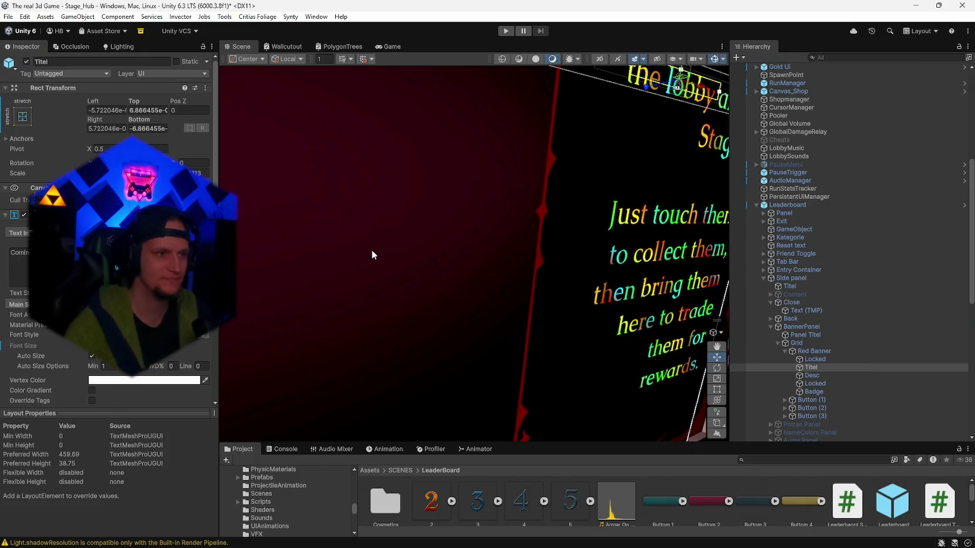
scroll(802, 352, down, 4)
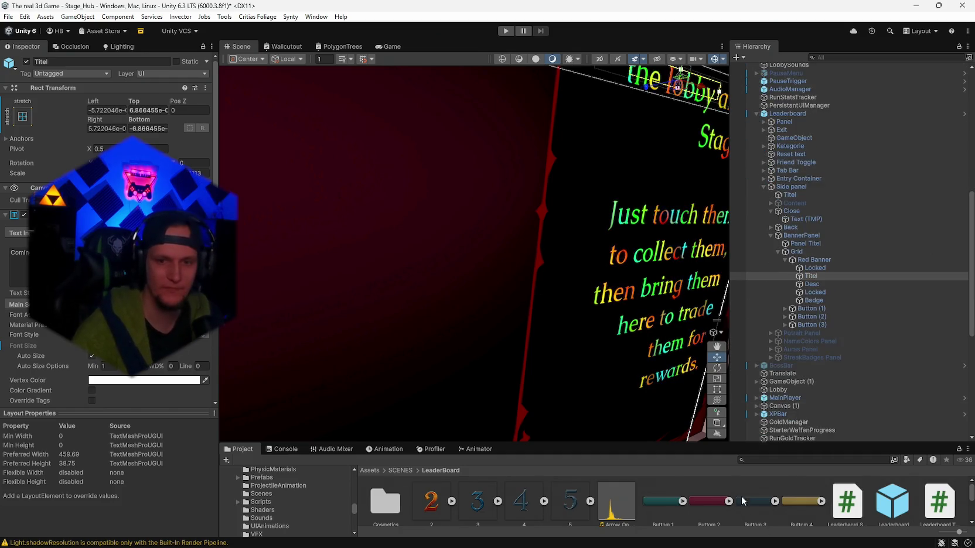
drag(672, 445, 673, 365)
scroll(683, 463, down, 2)
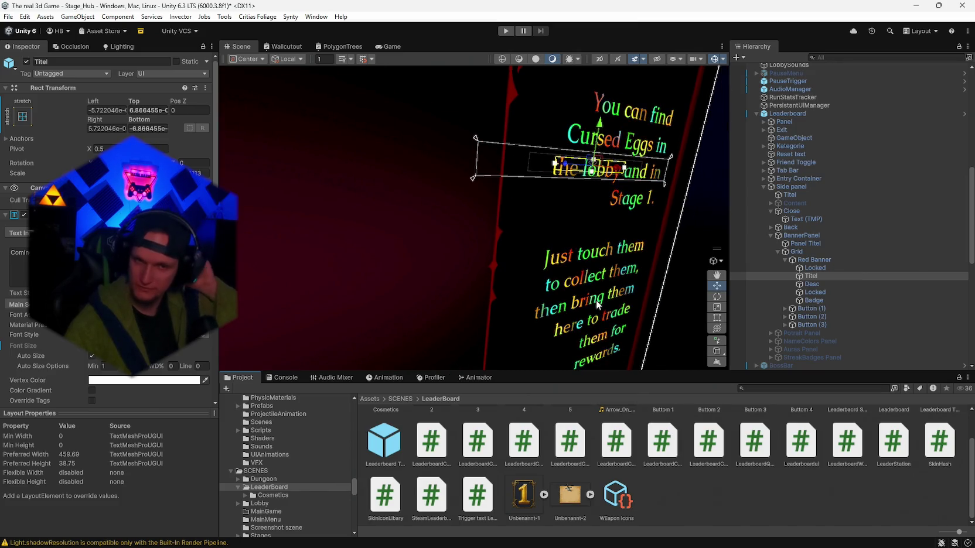
mouse_move(565, 286)
mouse_down()
mouse_move(413, 283)
mouse_move(458, 274)
mouse_move(451, 264)
mouse_up()
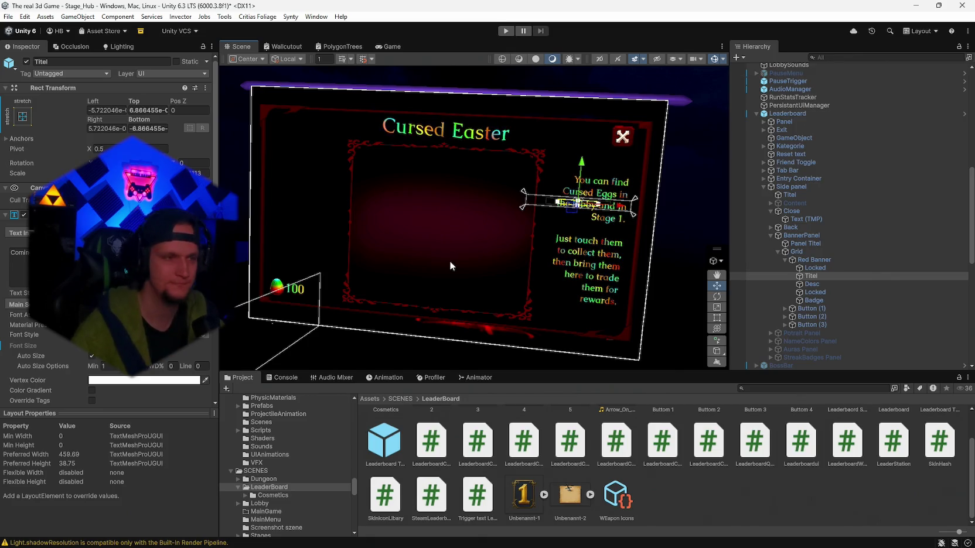
click(22, 116)
click(79, 218)
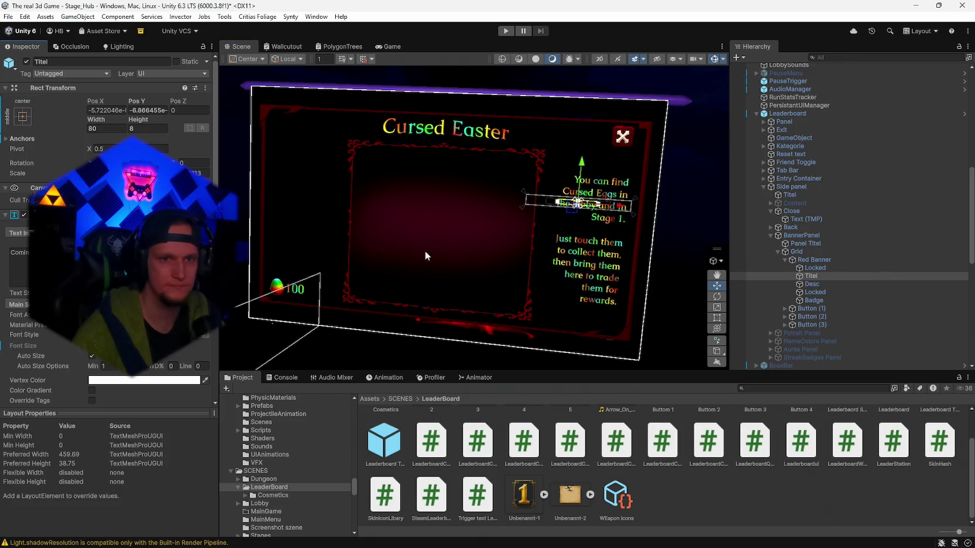
Step: Search the Project for 'leader' and select the Leaderboard prefab
click(771, 388)
text(leader)
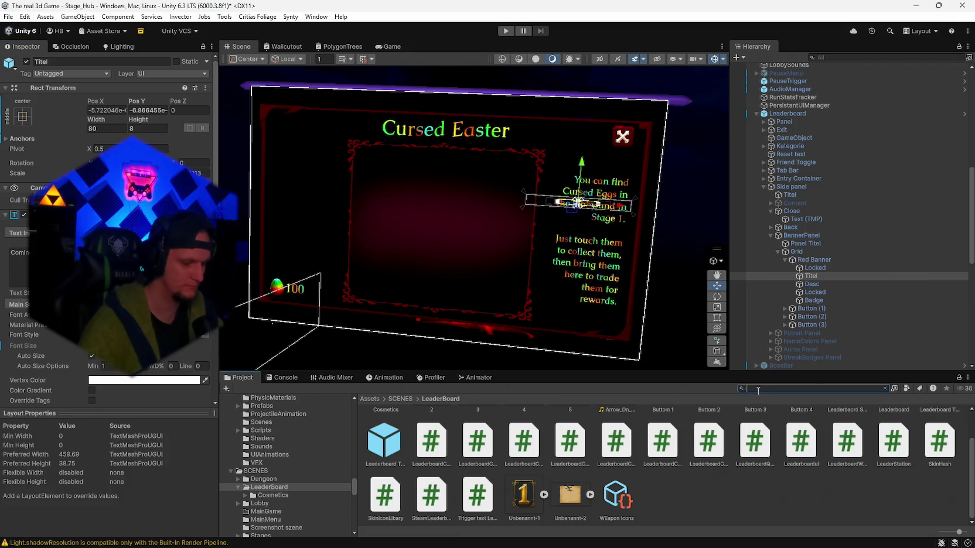
scroll(662, 463, up, 1)
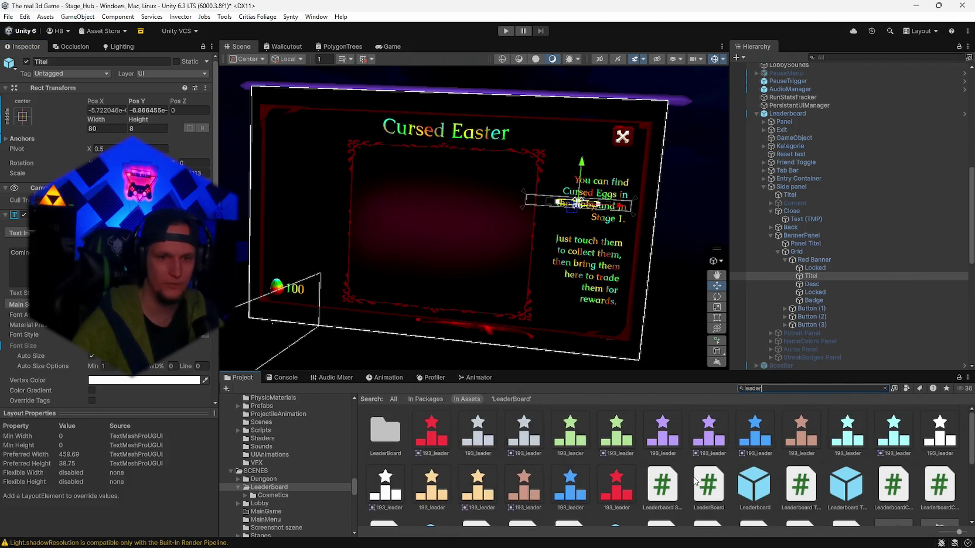
click(754, 491)
Step: Open the Leaderboard prefab and anchor Red Banner's Titel and Desc texts at middle-centre
double_click(755, 491)
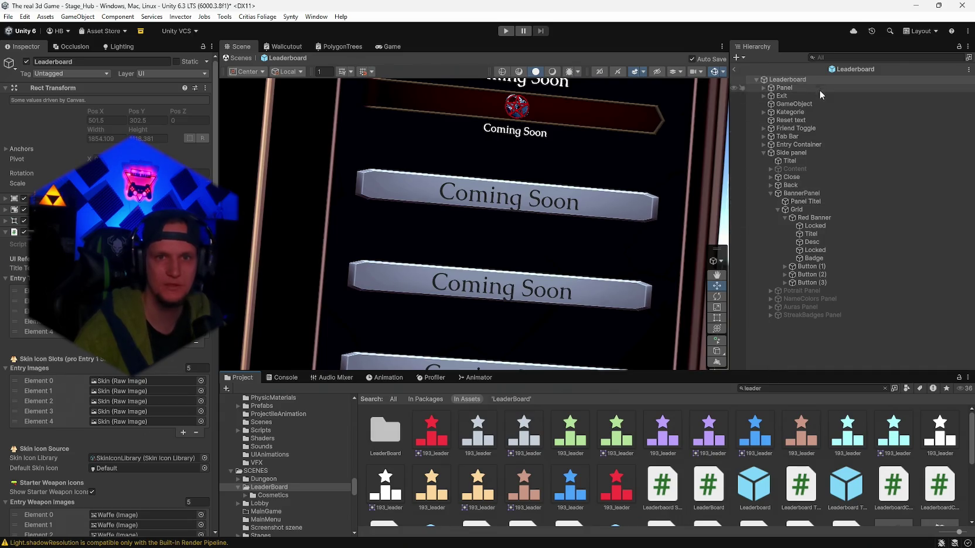
click(807, 227)
click(820, 235)
click(21, 117)
click(69, 181)
drag(483, 204, 498, 199)
click(812, 242)
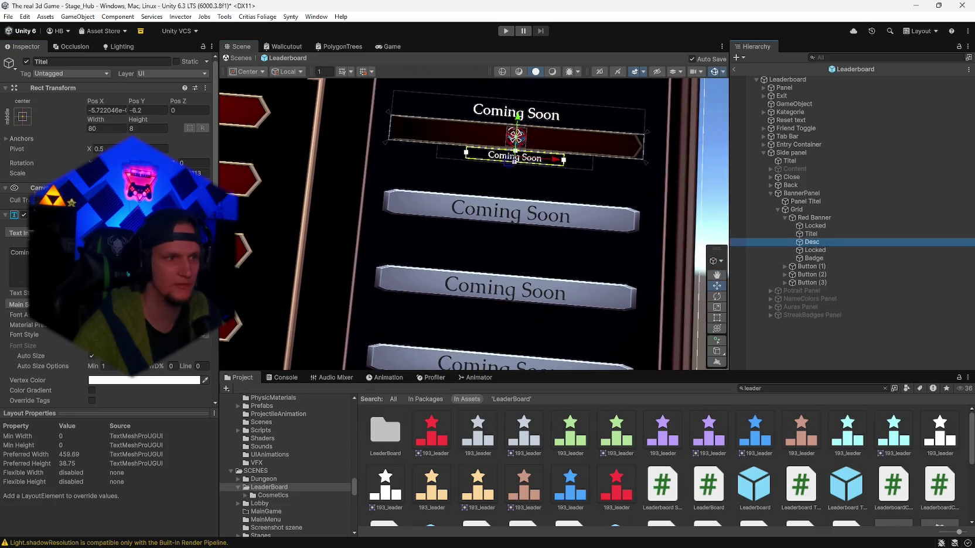
click(23, 116)
click(79, 218)
drag(504, 205, 513, 208)
Step: Set the Desc text's Pos Y to -6.2
click(815, 250)
click(812, 242)
drag(630, 170, 566, 228)
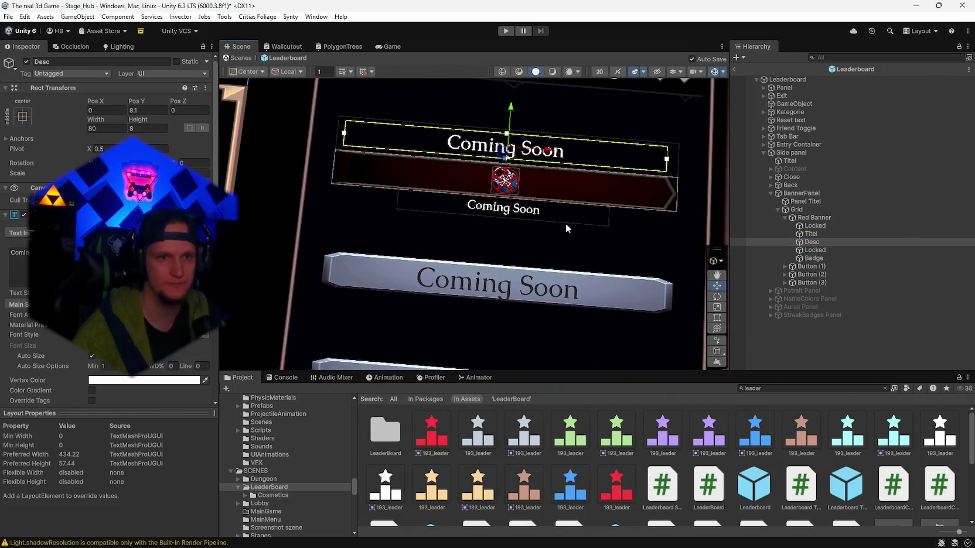
click(812, 250)
key(Down)
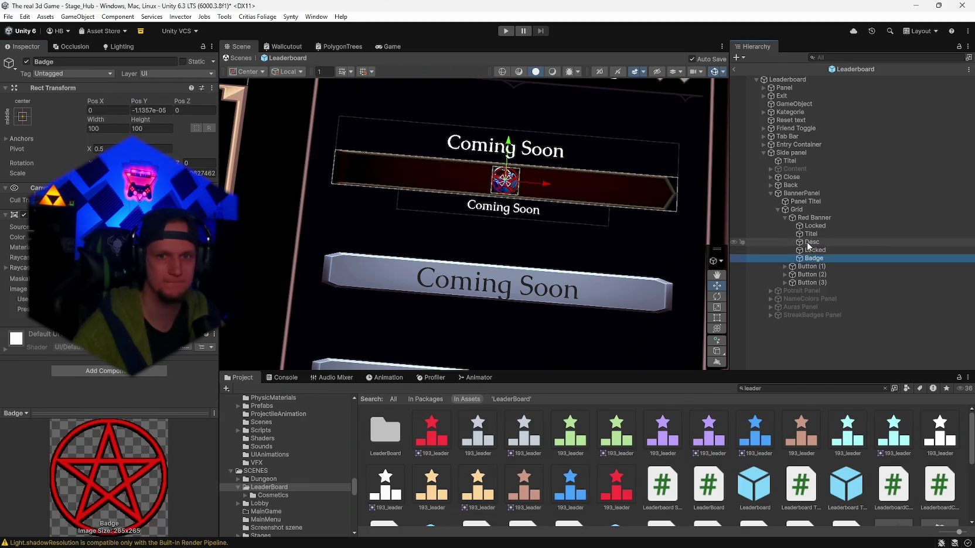
click(810, 234)
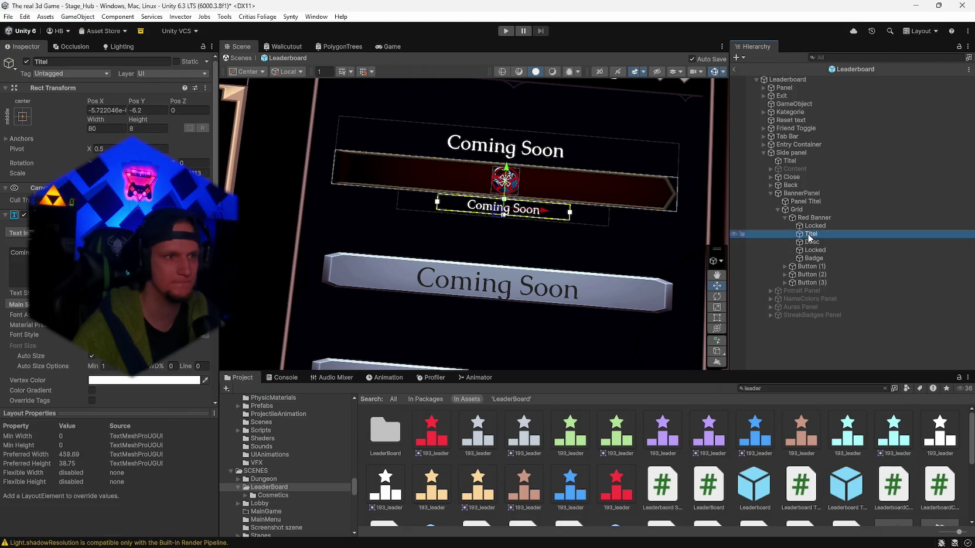
click(146, 111)
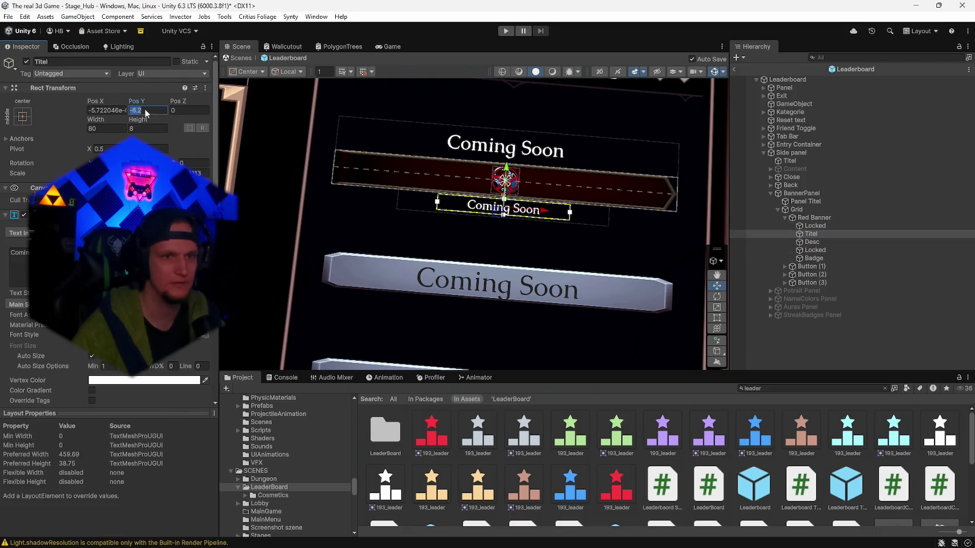
click(747, 242)
click(145, 111)
text(-6.2)
key(Return)
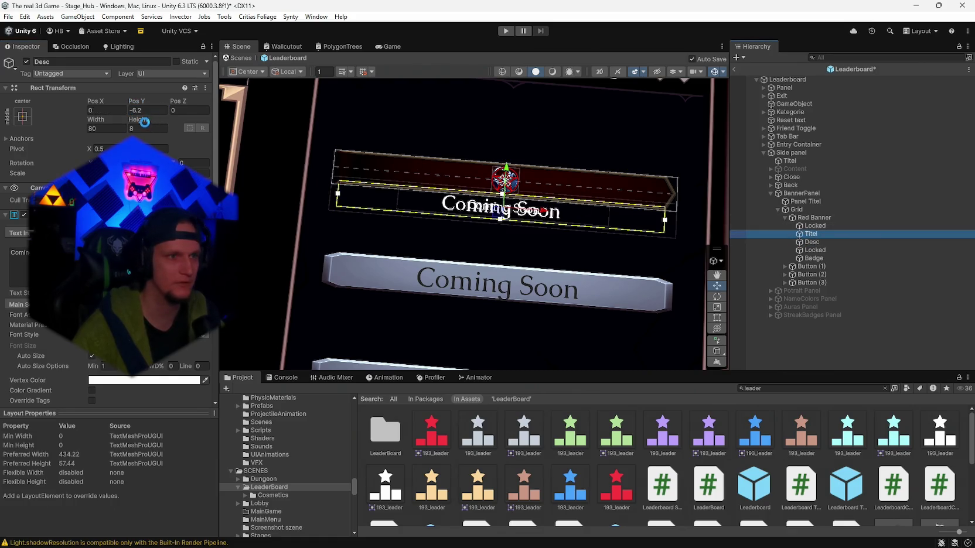
Step: Set the Titel text's Pos Y to 8.1 and nudge it slightly lower
click(148, 111)
text(0.1)
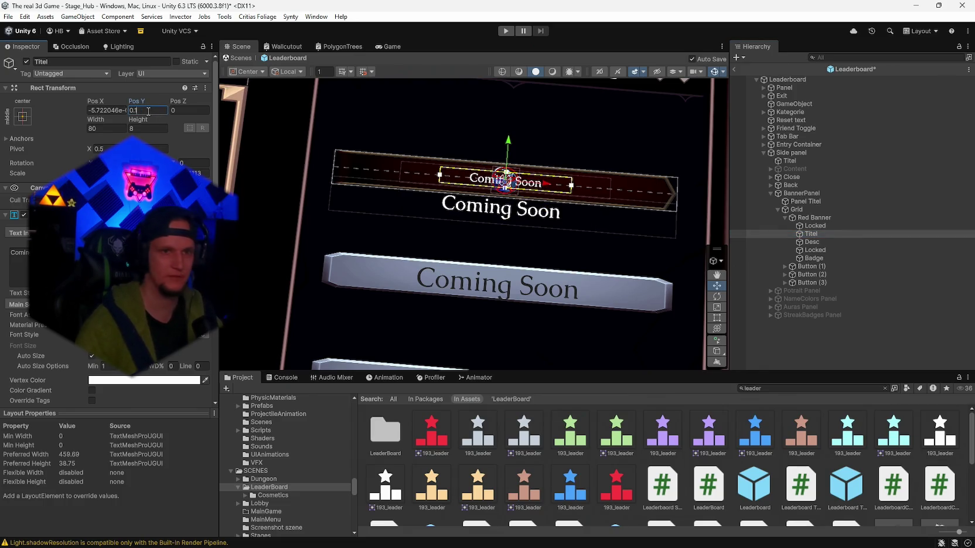
key(BackSpace)
key(BackSpace)
key(BackSpace)
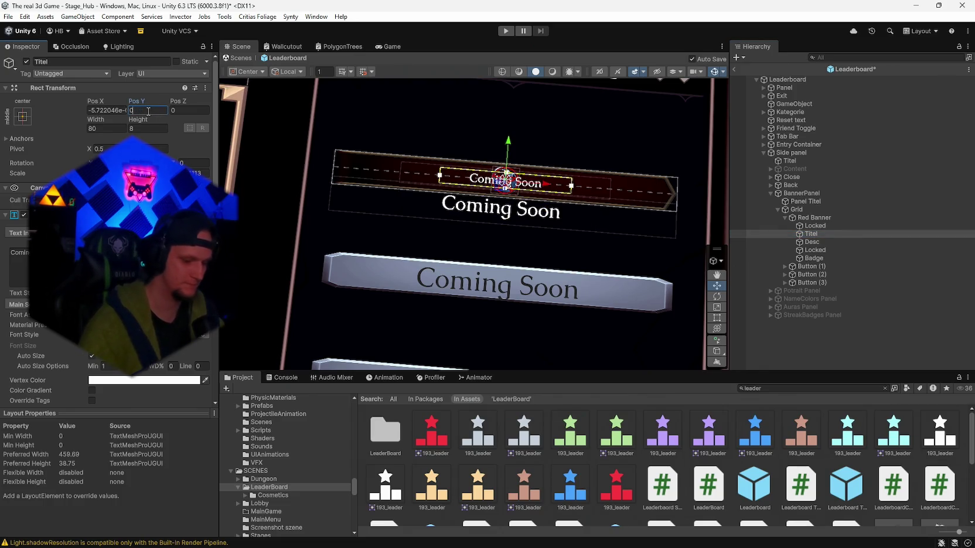
text(8.1)
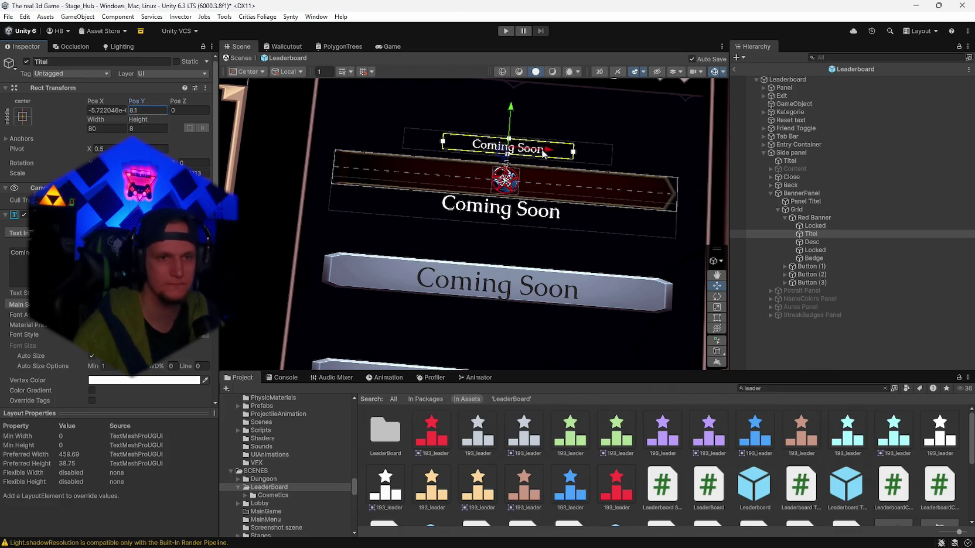
text(f)
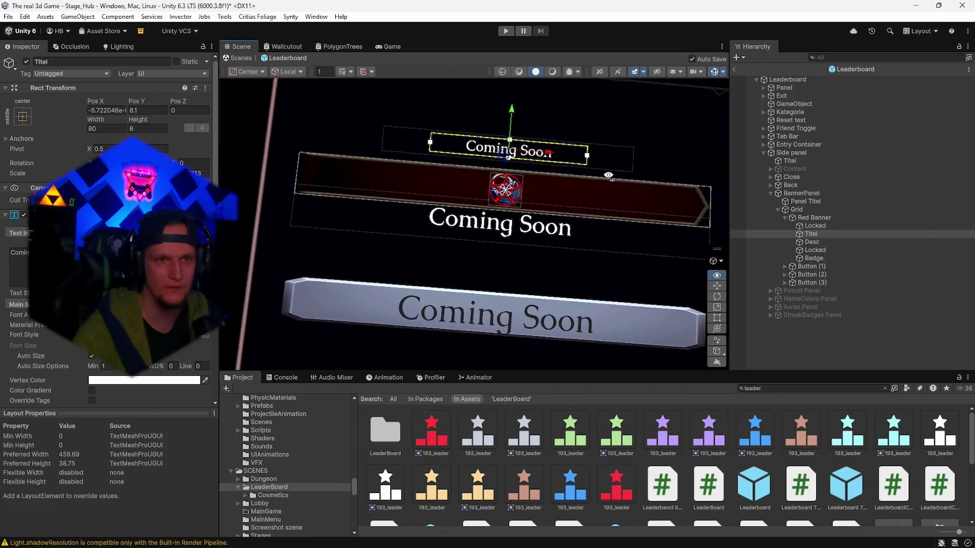
drag(485, 153, 481, 158)
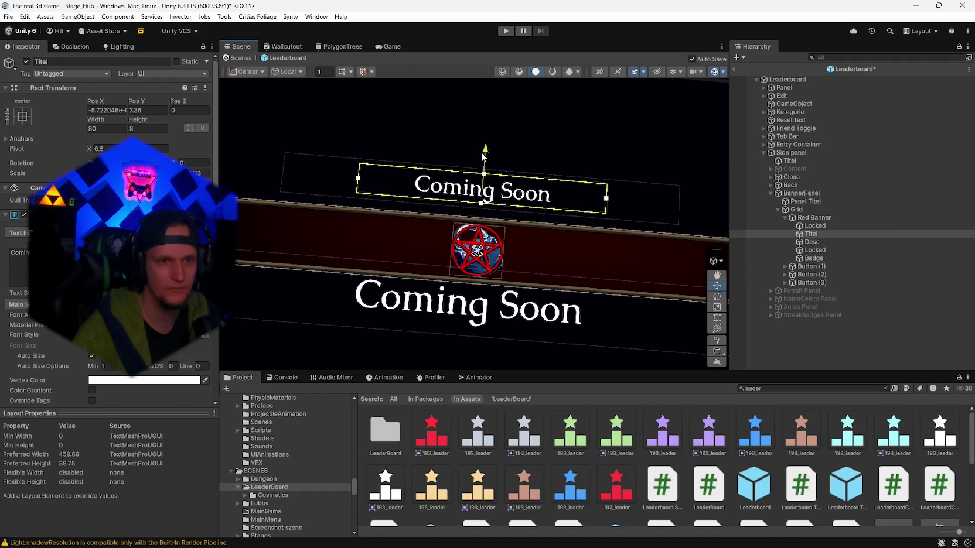
Step: Move Desc below the banner to Pos Y -7.17 and enlarge its rect to 80 by 8
click(516, 271)
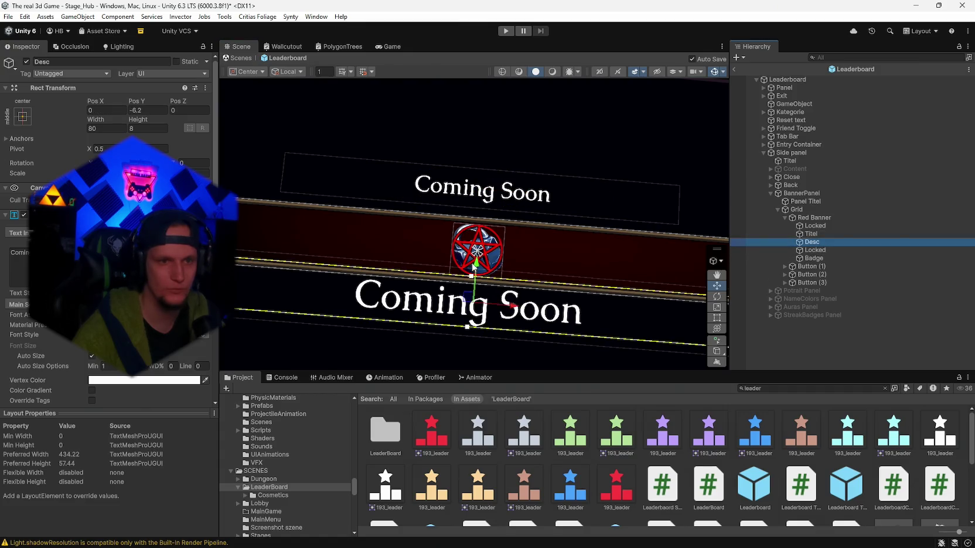
drag(477, 262, 476, 271)
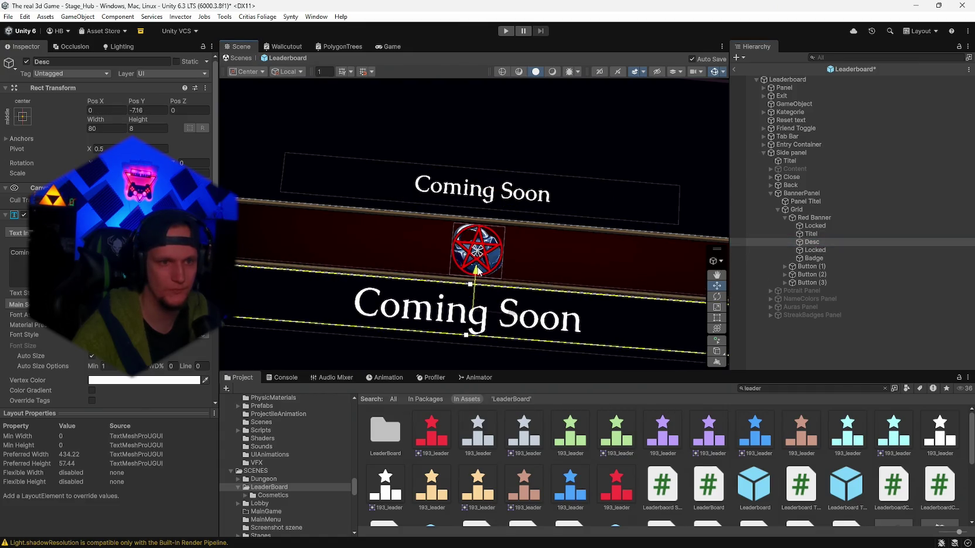
drag(504, 206, 505, 207)
scroll(501, 275, down, 5)
drag(473, 234, 471, 238)
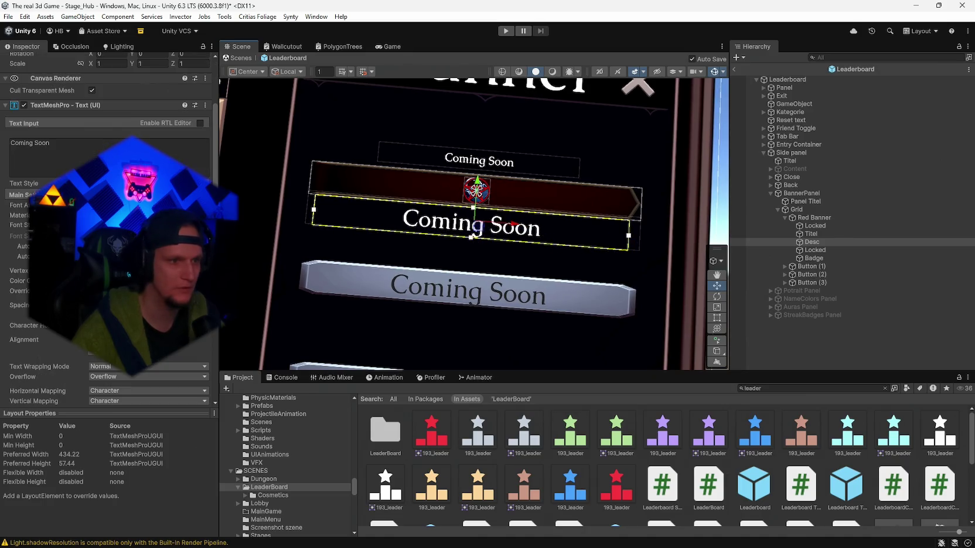
click(812, 233)
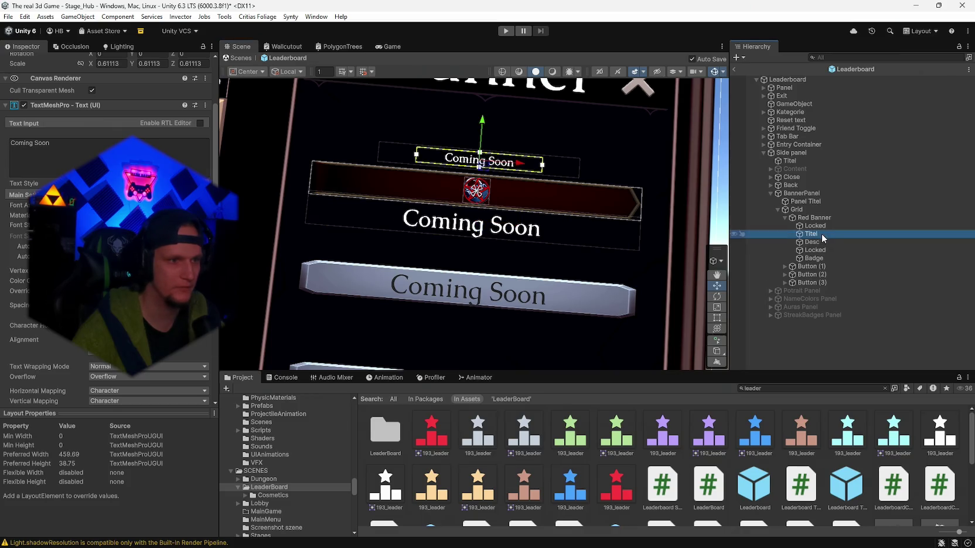
click(822, 243)
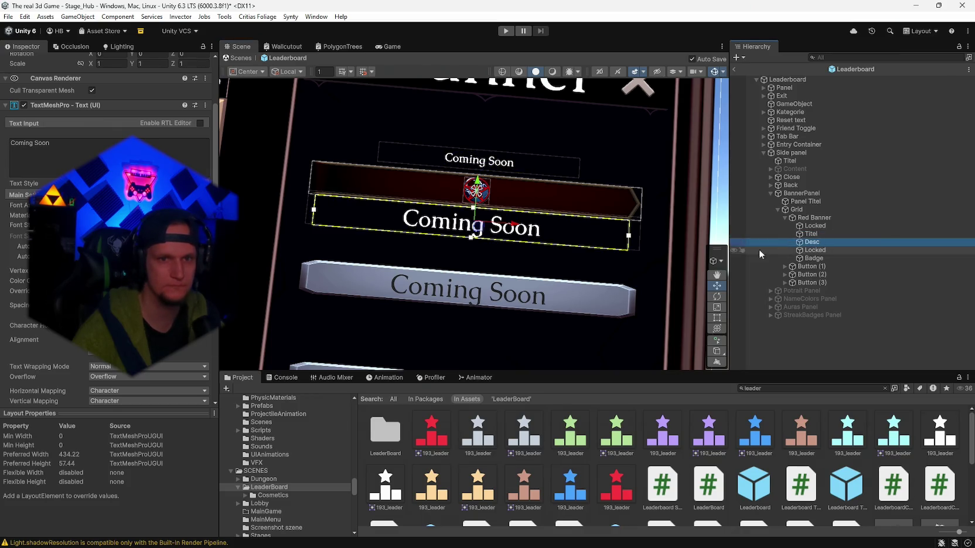
scroll(644, 276, down, 3)
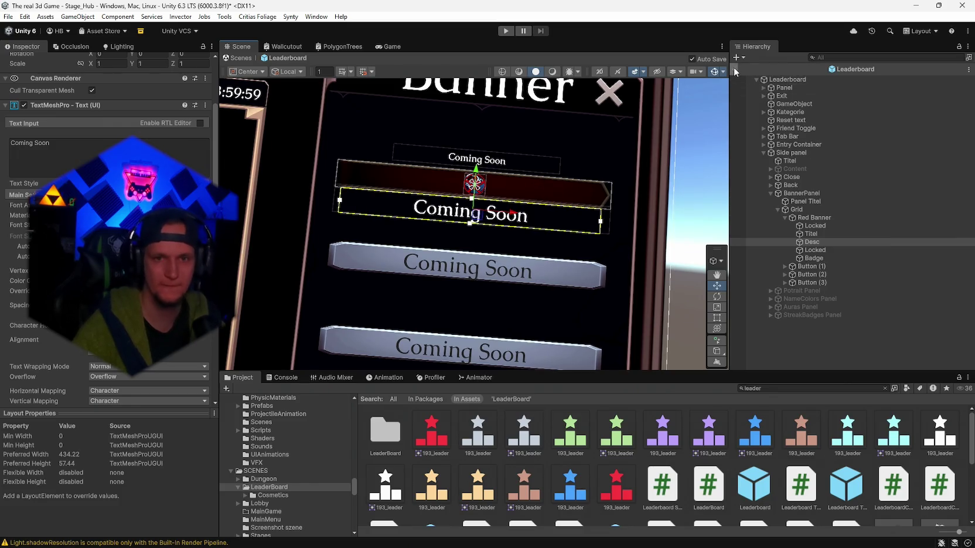
Step: Leave the Leaderboard prefab for the Stage_Hub scene and enter Play mode
click(735, 70)
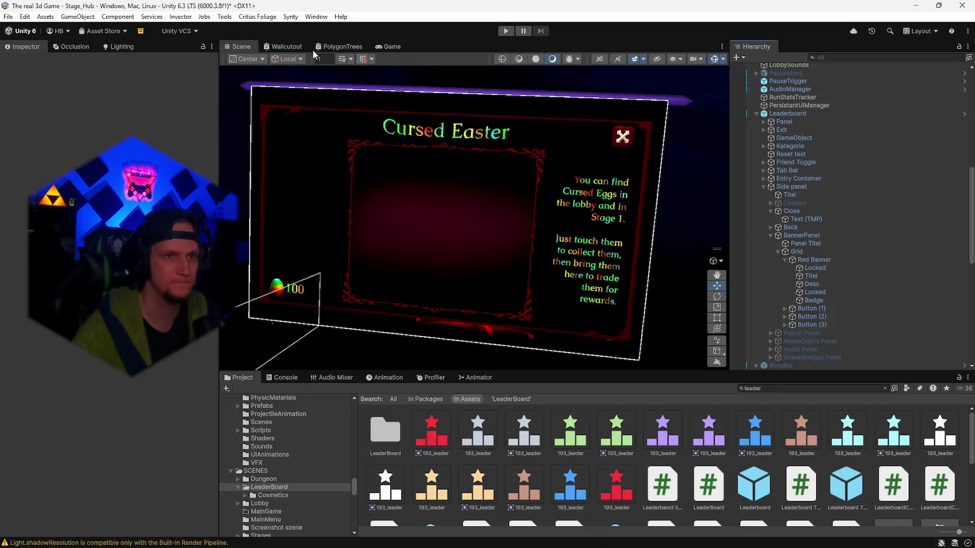
click(5, 17)
click(5, 16)
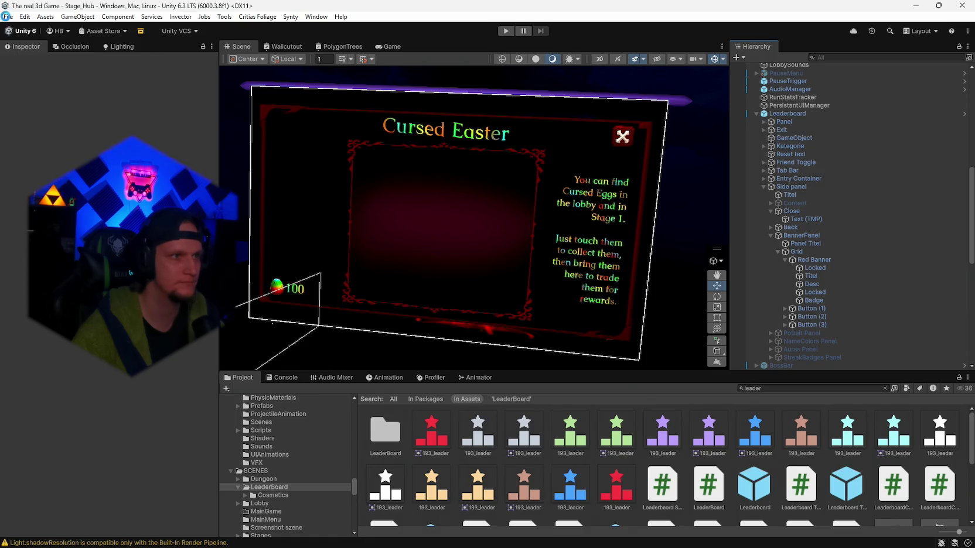
click(8, 17)
click(507, 31)
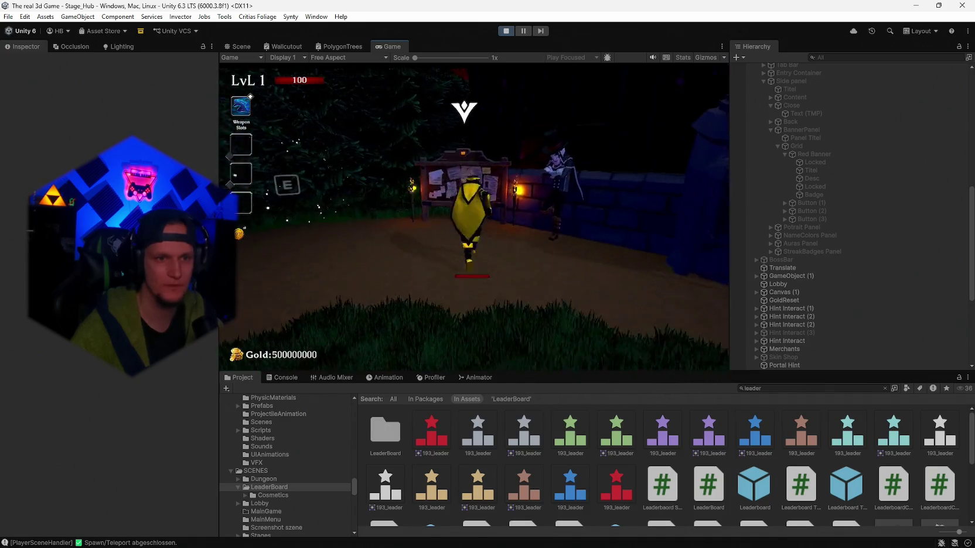
Step: In the running game, open the leaderboard's Customize > Banners page
key(e)
click(474, 100)
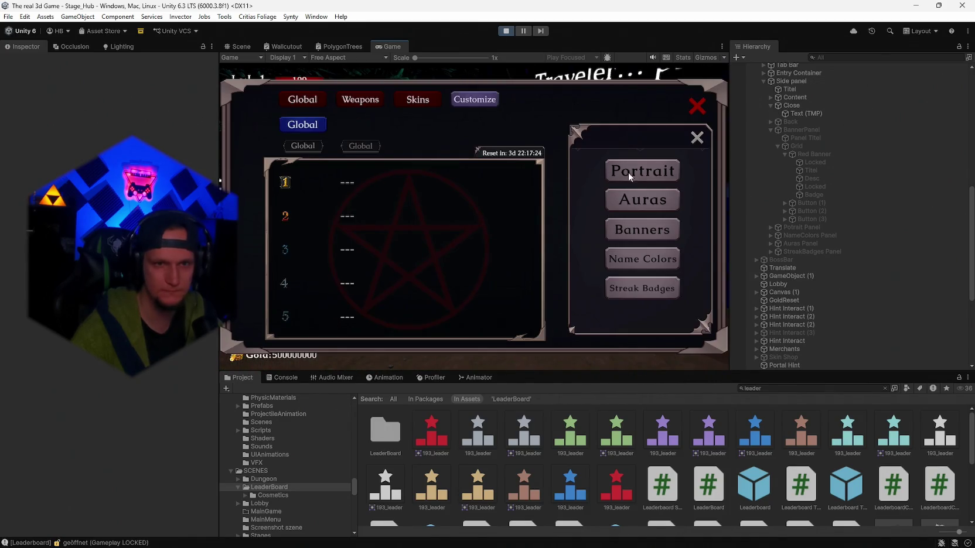
click(639, 228)
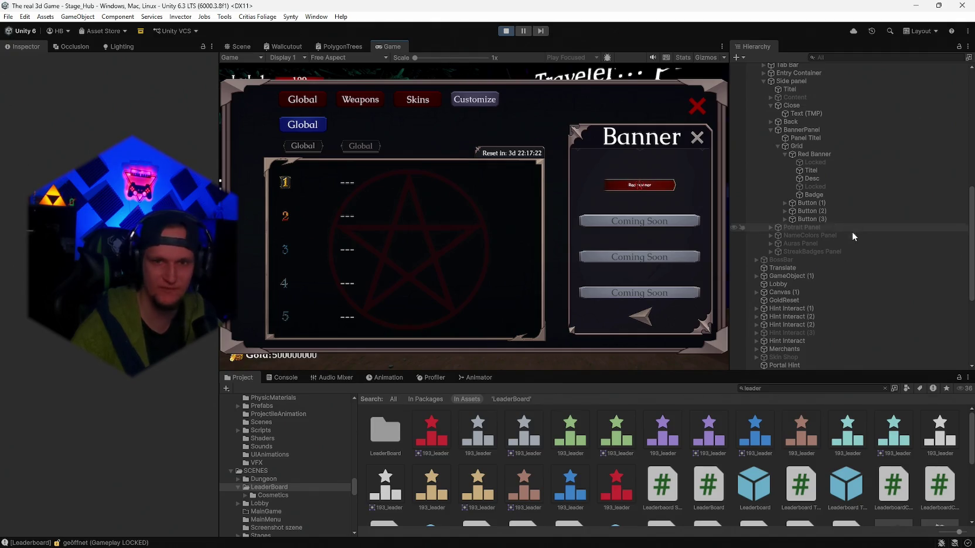
Step: Inspect Red Banner's Titel, Desc and object settings, then stop the play test
click(810, 170)
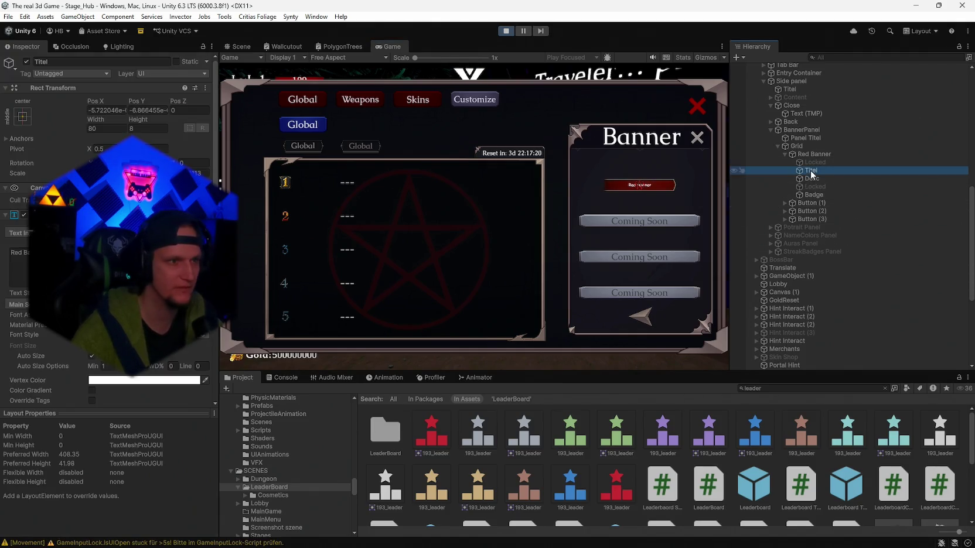
click(814, 178)
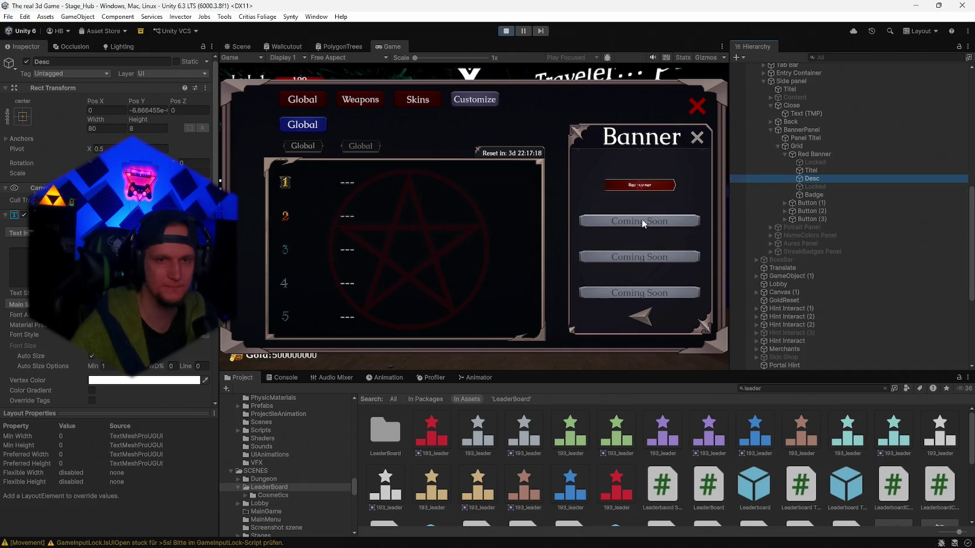
click(812, 155)
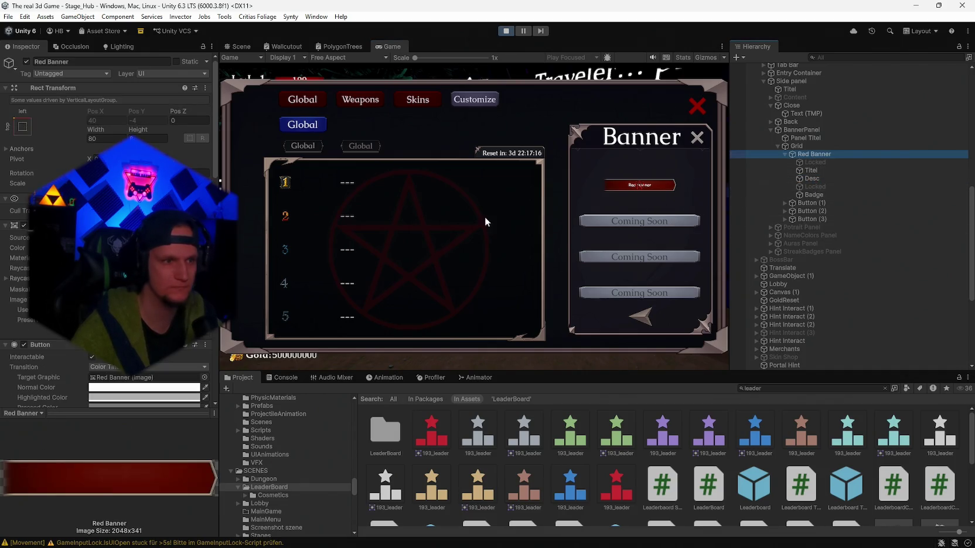
scroll(110, 234, down, 15)
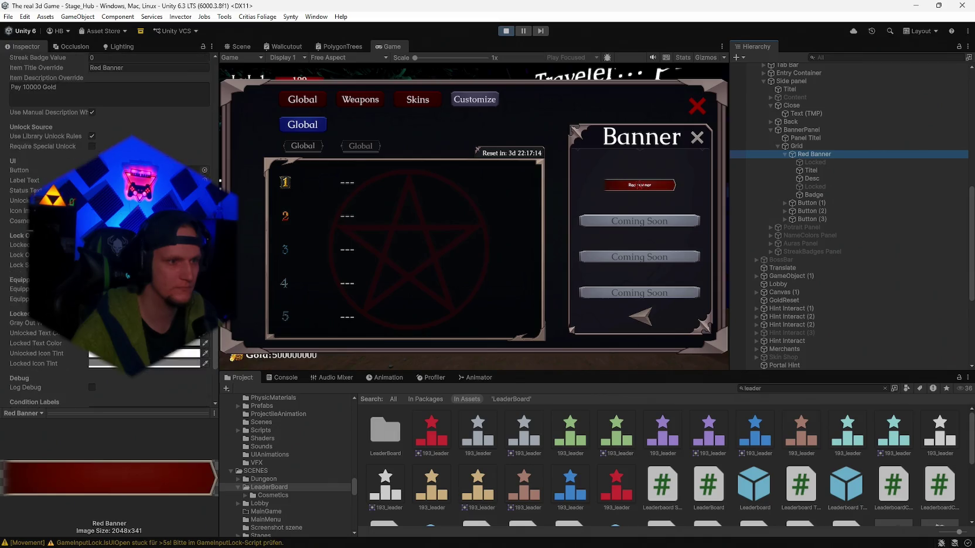
click(506, 31)
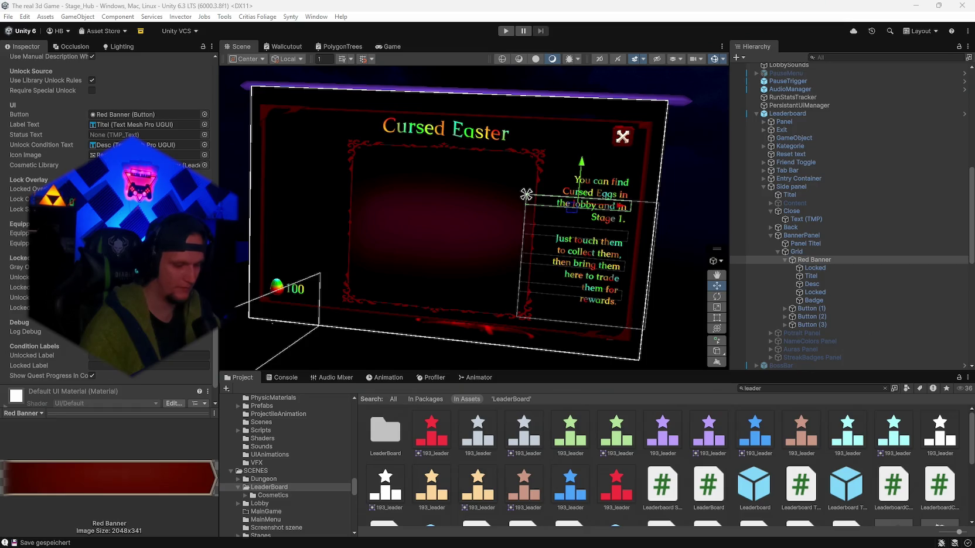
Step: Open the Leaderboard prefab in Prefab Mode and select its Grid of banner entries
double_click(843, 479)
scroll(808, 463, down, 2)
click(756, 431)
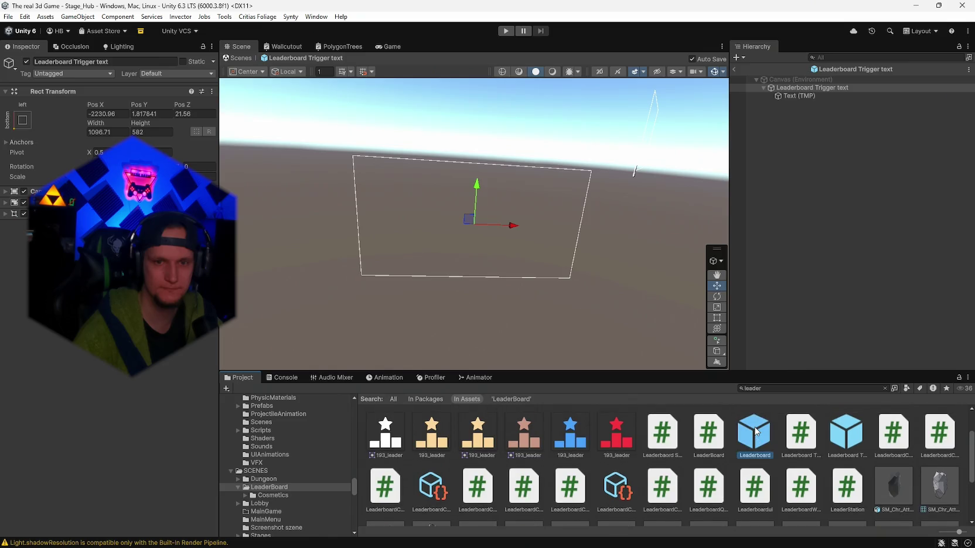
double_click(756, 431)
click(815, 210)
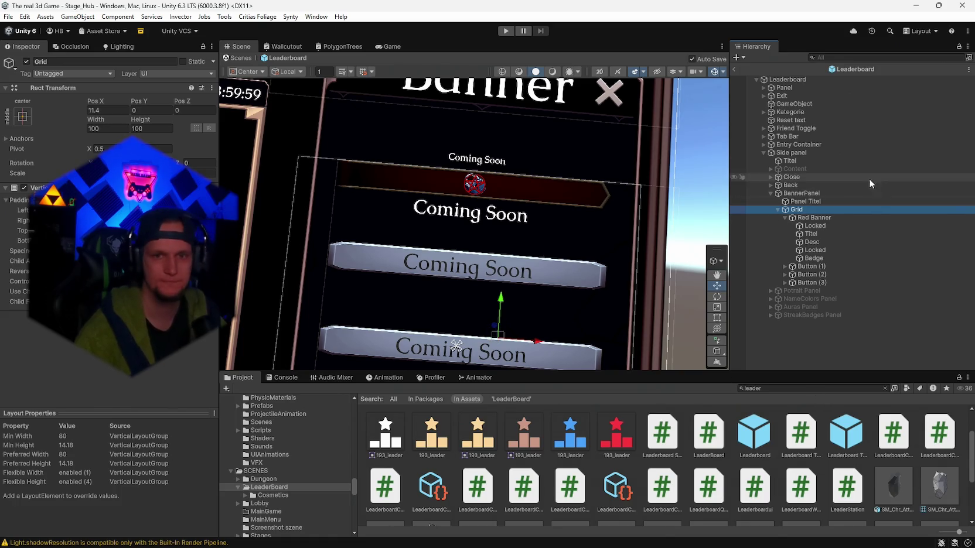
key(ctrl+Print)
key(Return)
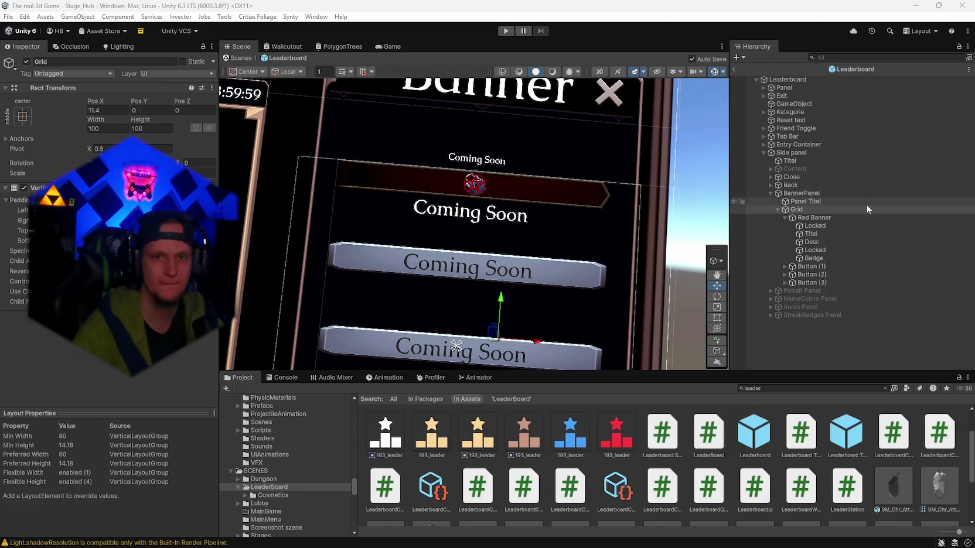
click(815, 225)
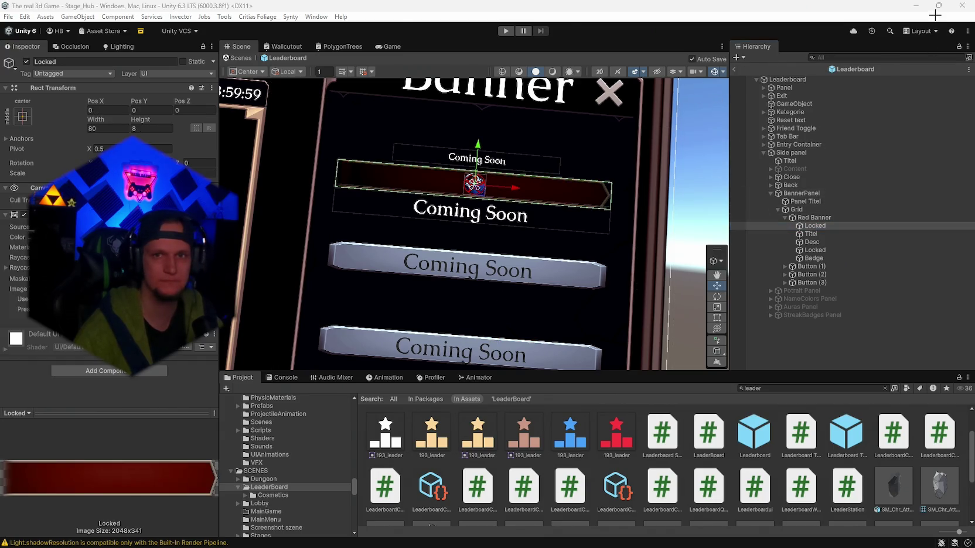
key(super+shift+s)
key(Escape)
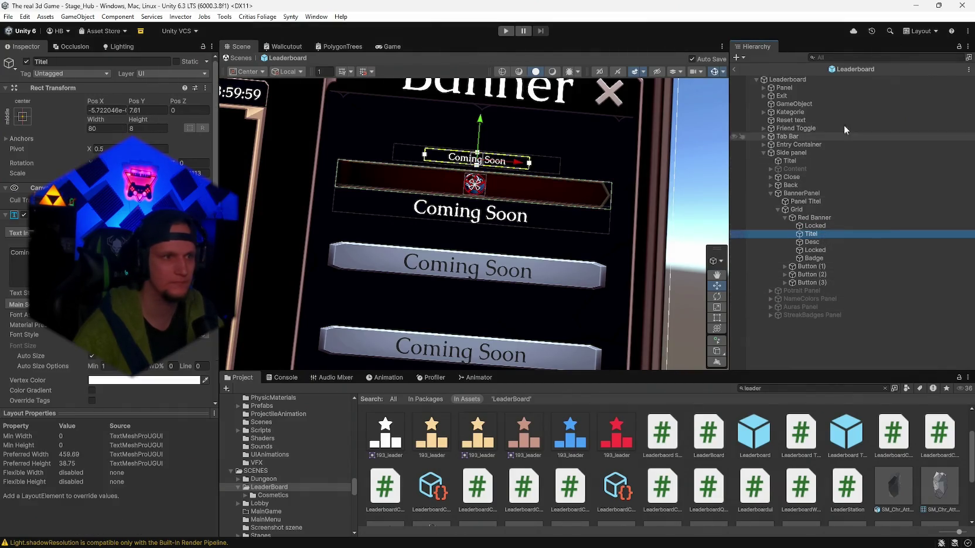
key(super+shift+s)
drag(963, 4, 3, 536)
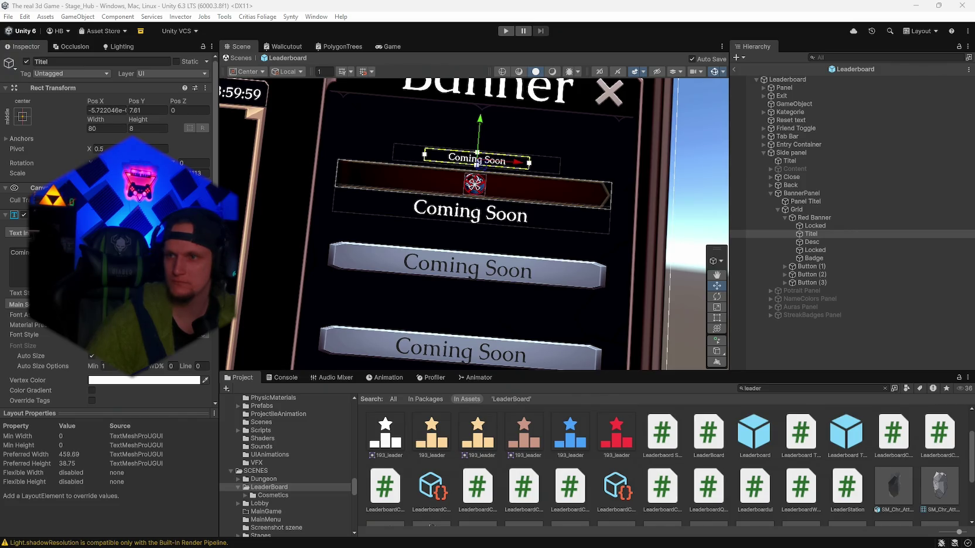
click(811, 217)
click(800, 210)
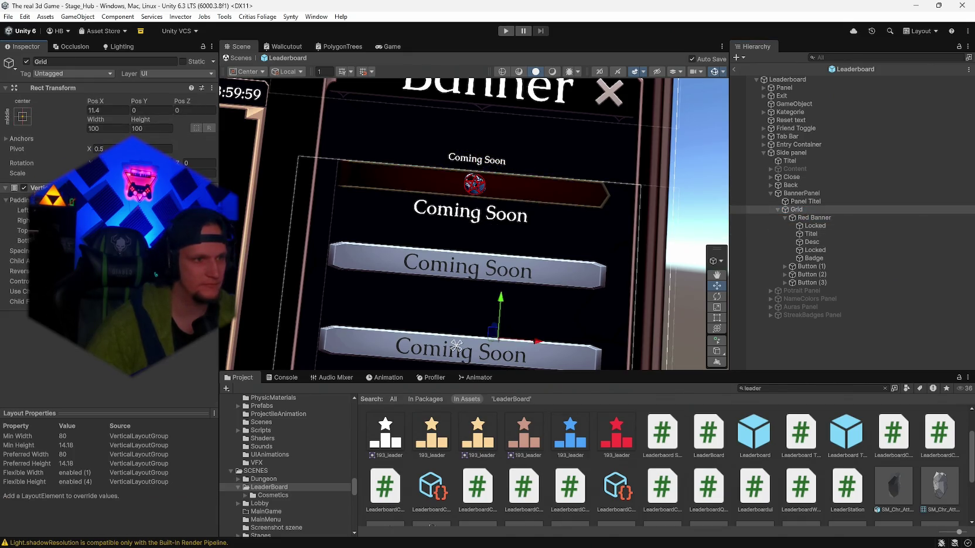
Step: Select Red Banner and enter Play mode with Ctrl+P
drag(368, 217, 395, 224)
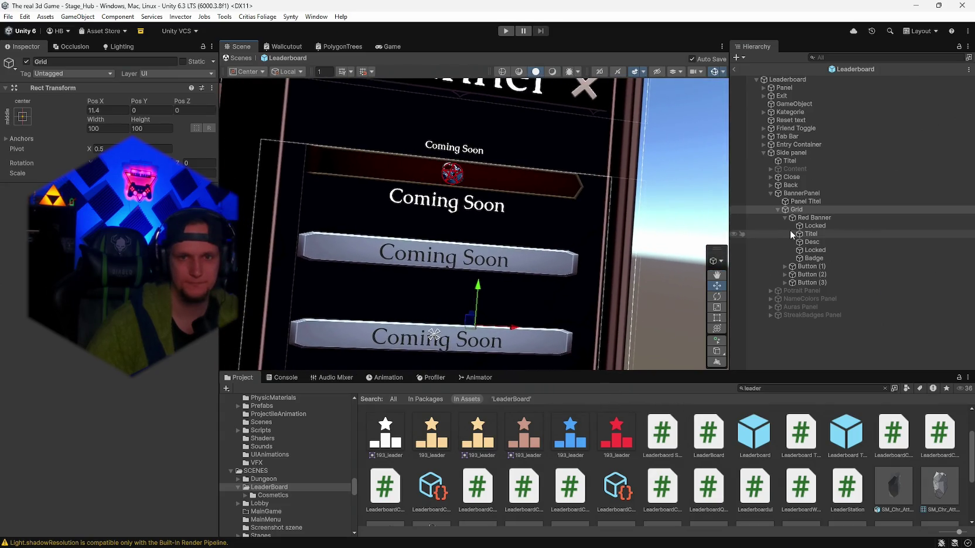
click(812, 217)
key(ctrl+p)
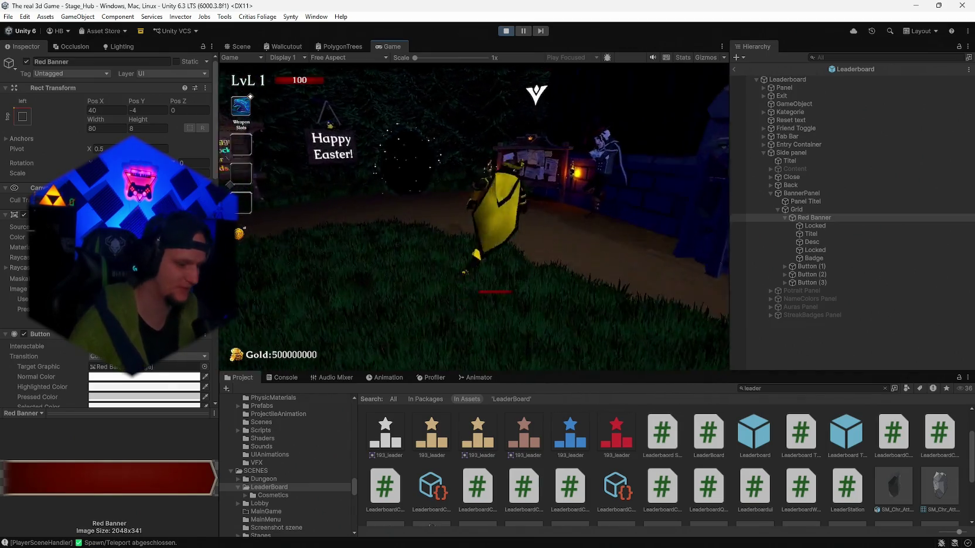
Step: Take the Crimson Heart upgrade and open the leaderboard's Customize Banner page
click(488, 236)
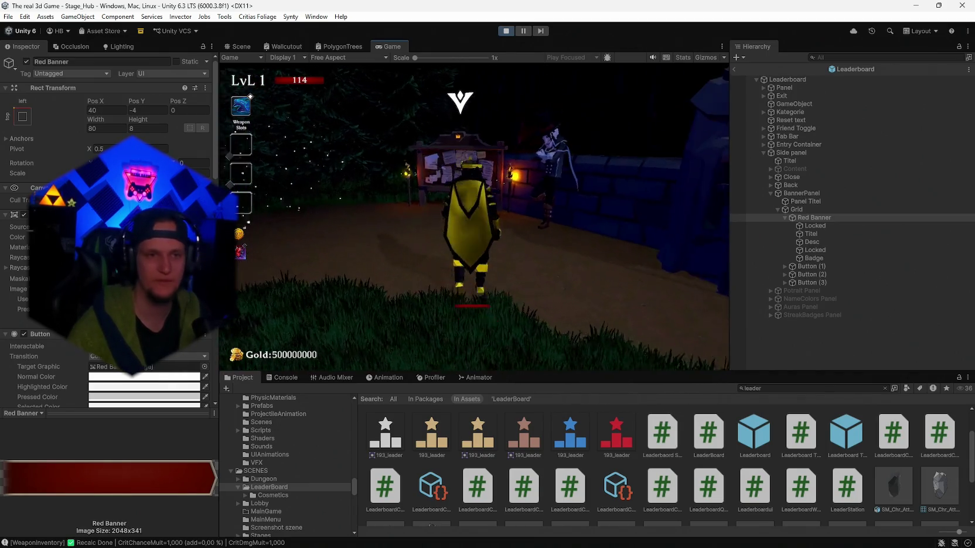
key(e)
click(461, 105)
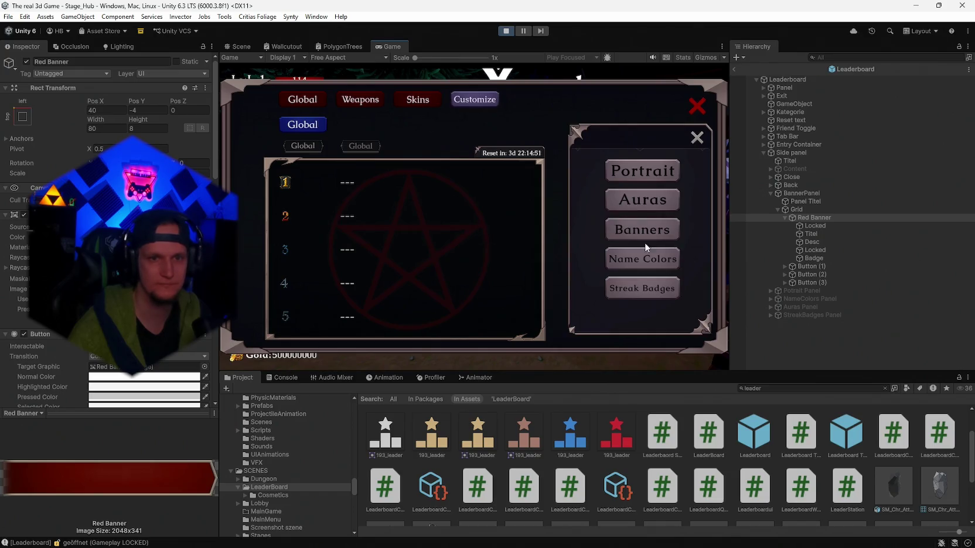
click(644, 243)
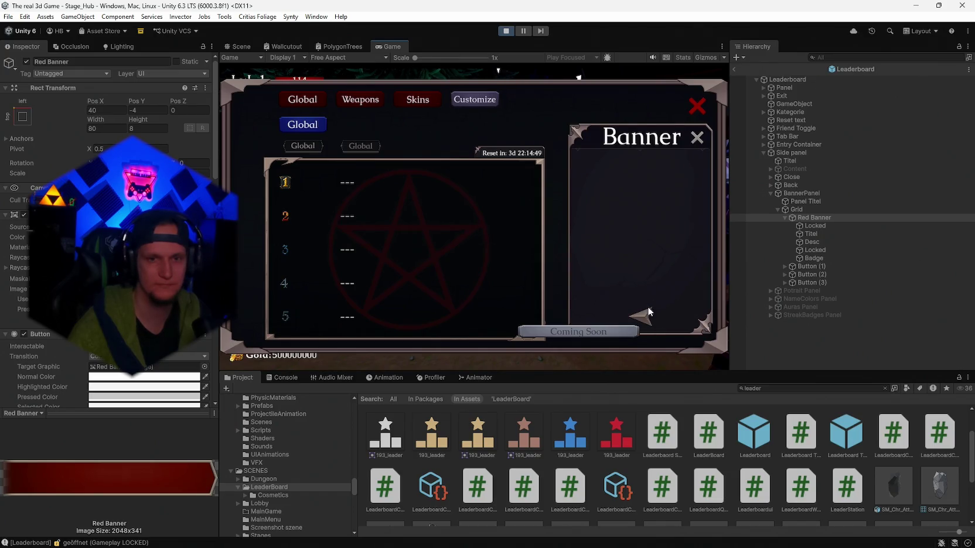
Step: Inspect Red Banner's Locked, Desc and Badge children, then select it in the running scene
click(813, 250)
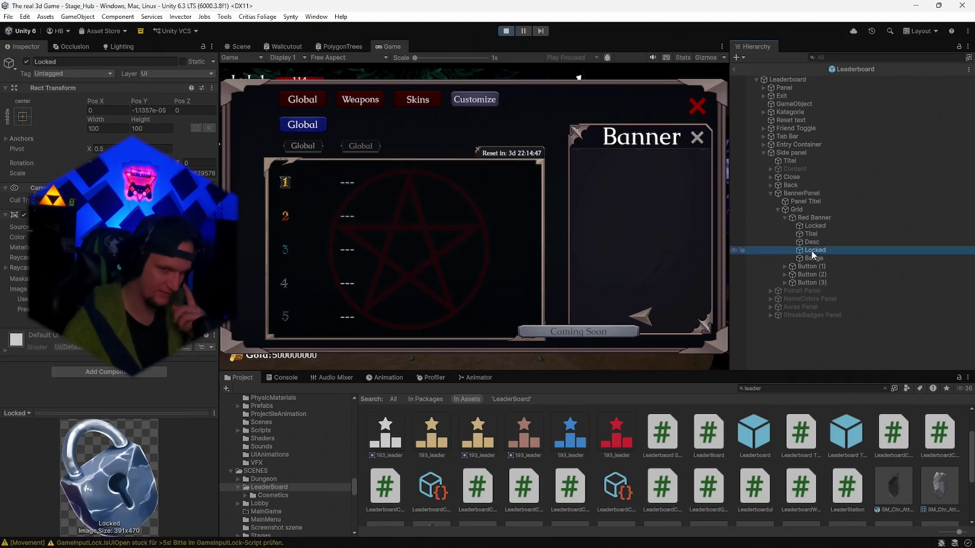
click(801, 202)
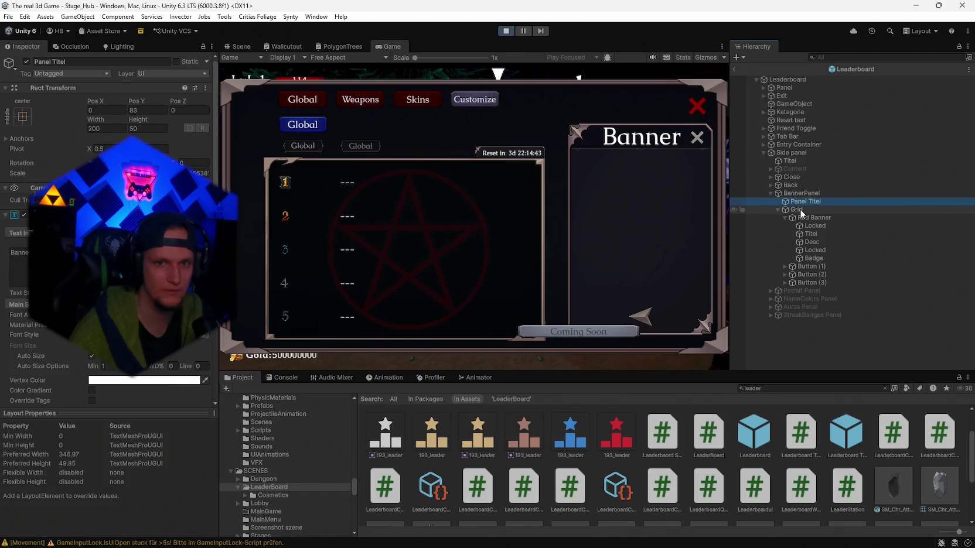
click(809, 218)
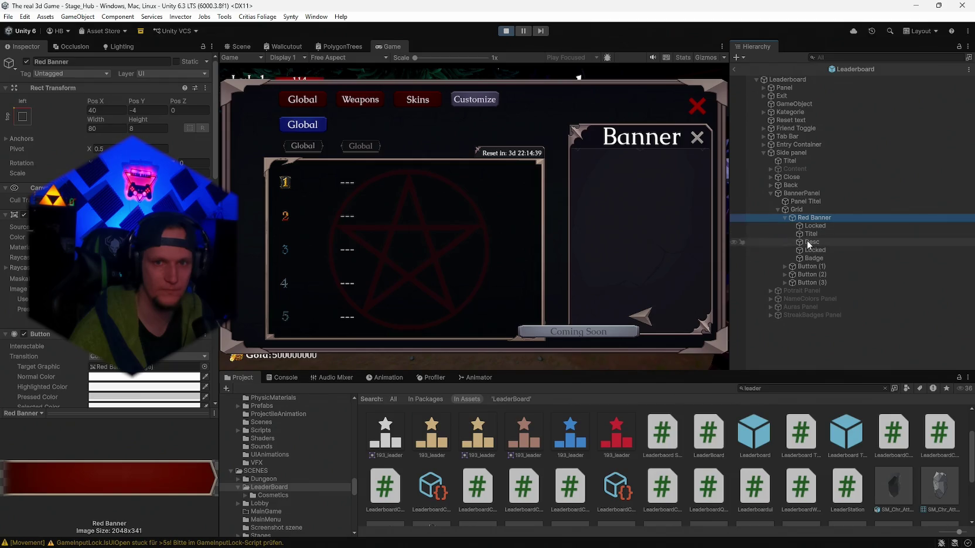
click(808, 243)
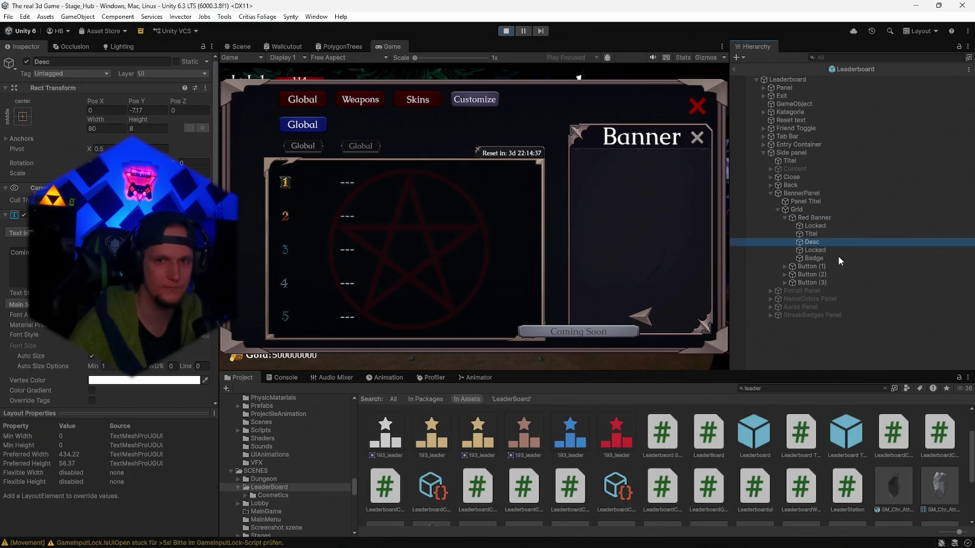
click(814, 250)
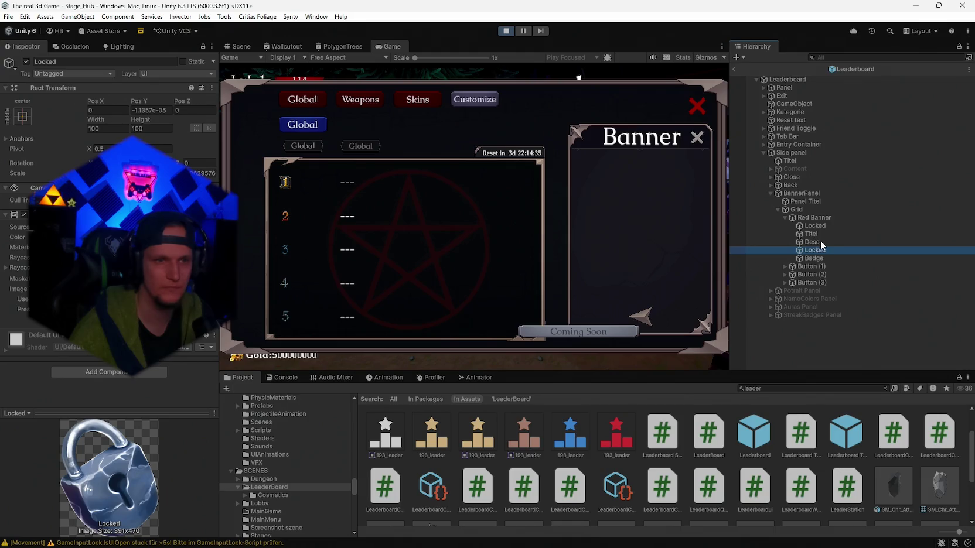
click(813, 258)
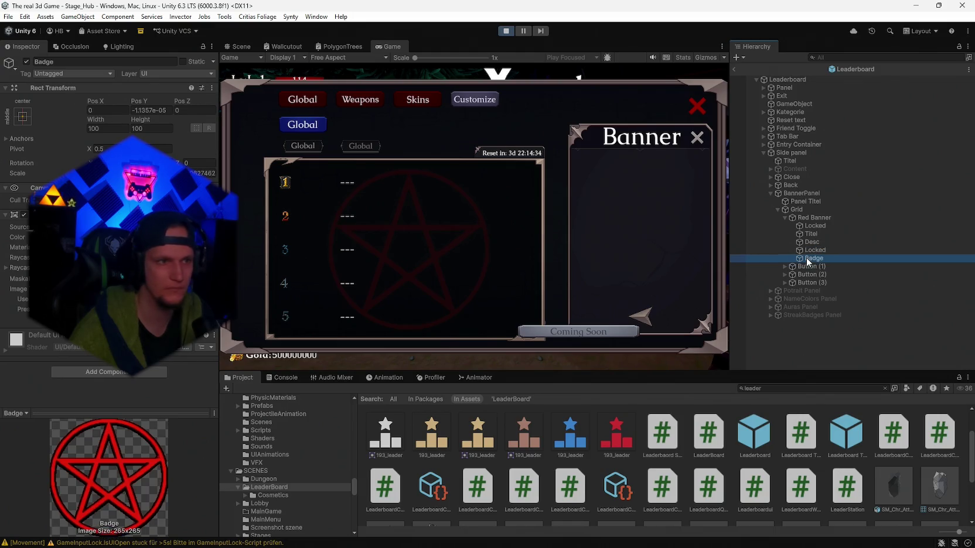
click(813, 227)
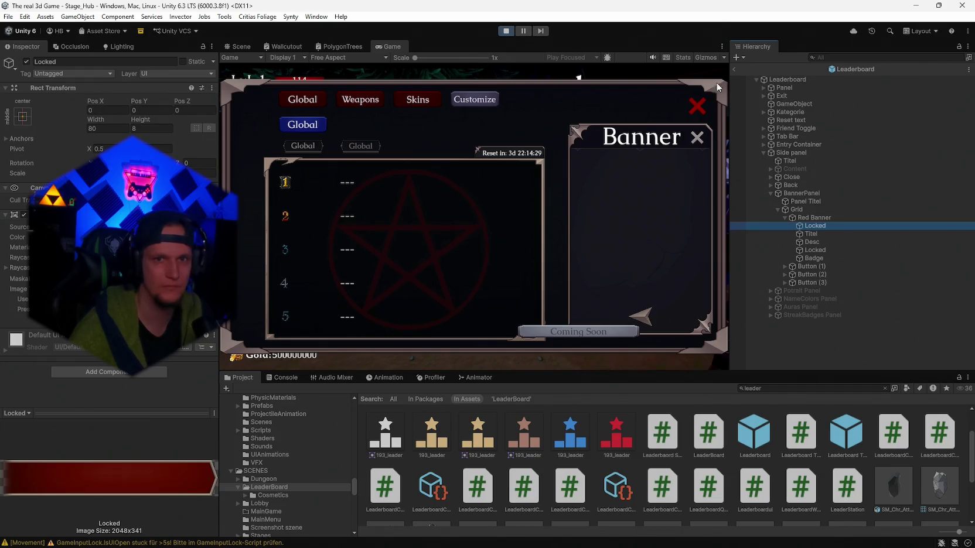
click(734, 69)
click(813, 155)
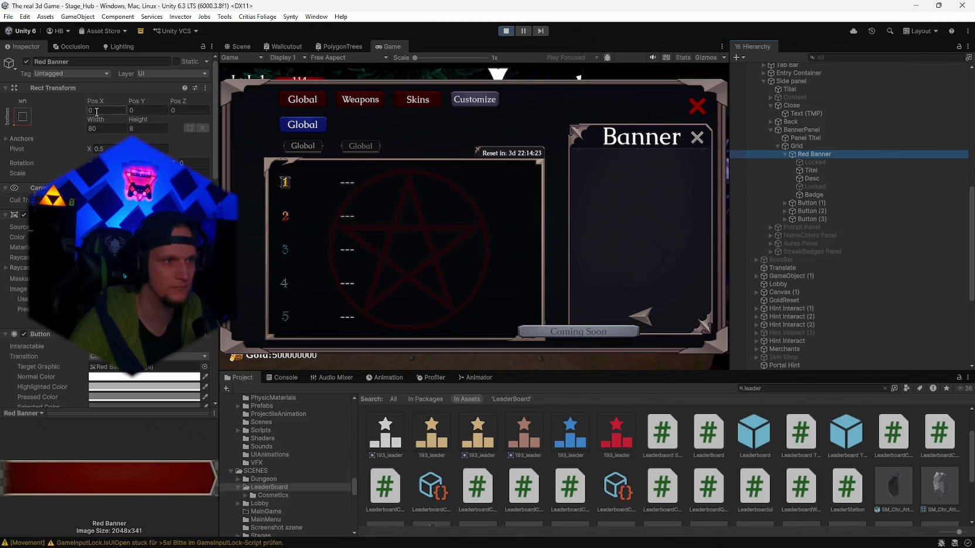
Step: Anchor Red Banner to its parent's centre and set its Pos X and Pos Y to 0
click(25, 119)
click(80, 218)
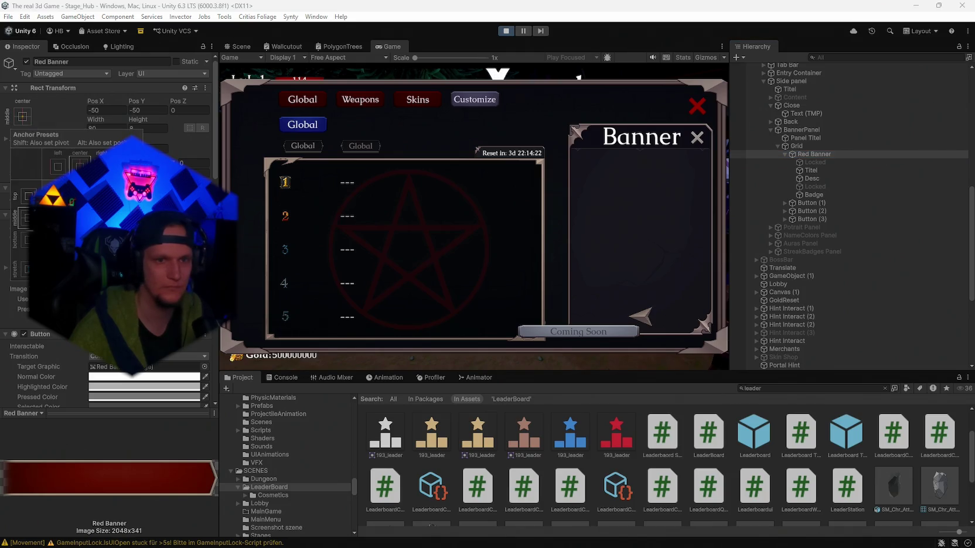
click(142, 106)
click(142, 106)
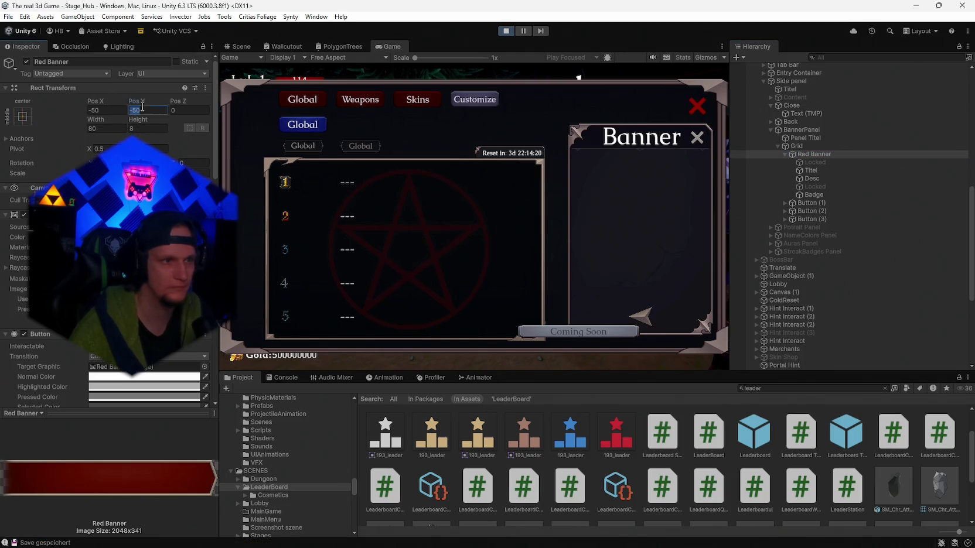
text(0)
click(105, 110)
text(0)
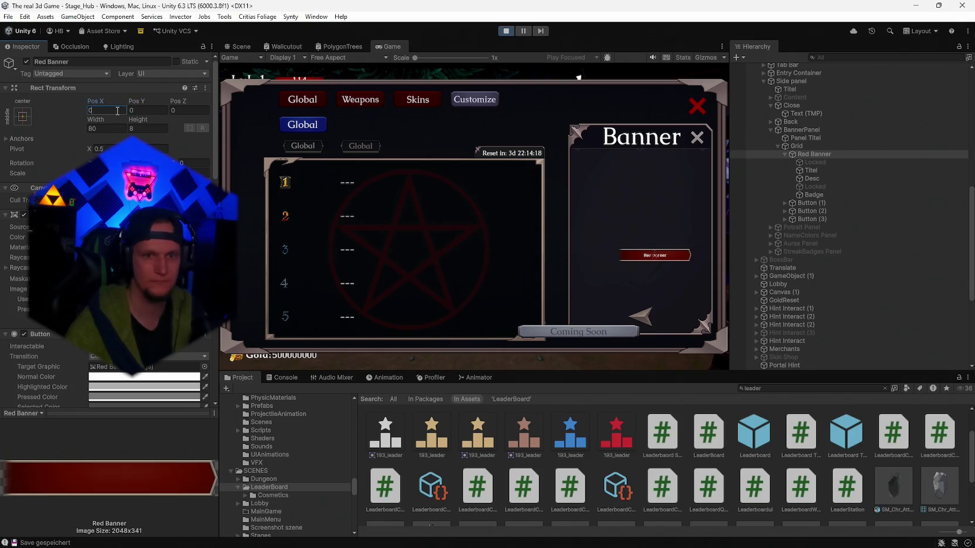
Step: Set the Red Banner Titel's Pos Y to 6.39 and stop the play test
click(816, 171)
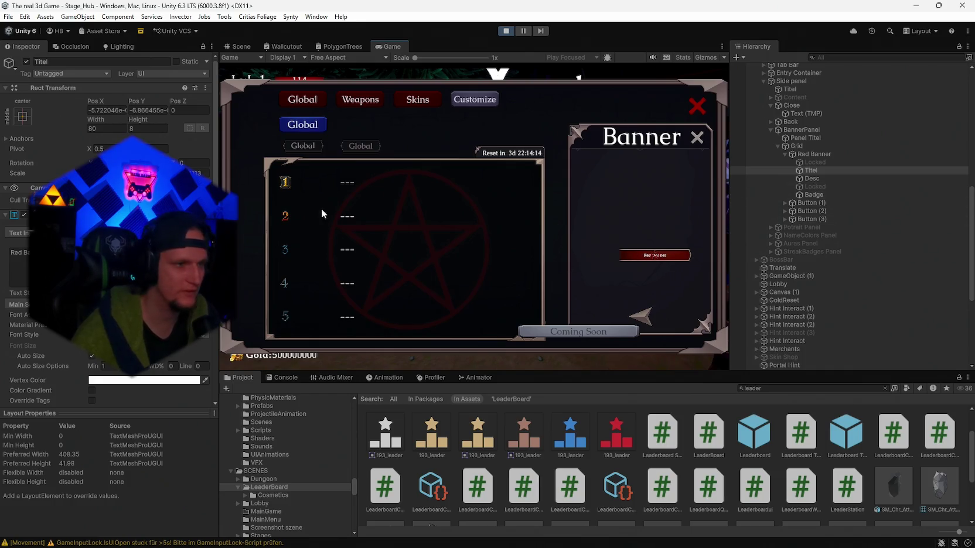
scroll(105, 264, down, 2)
scroll(150, 110, up, 2)
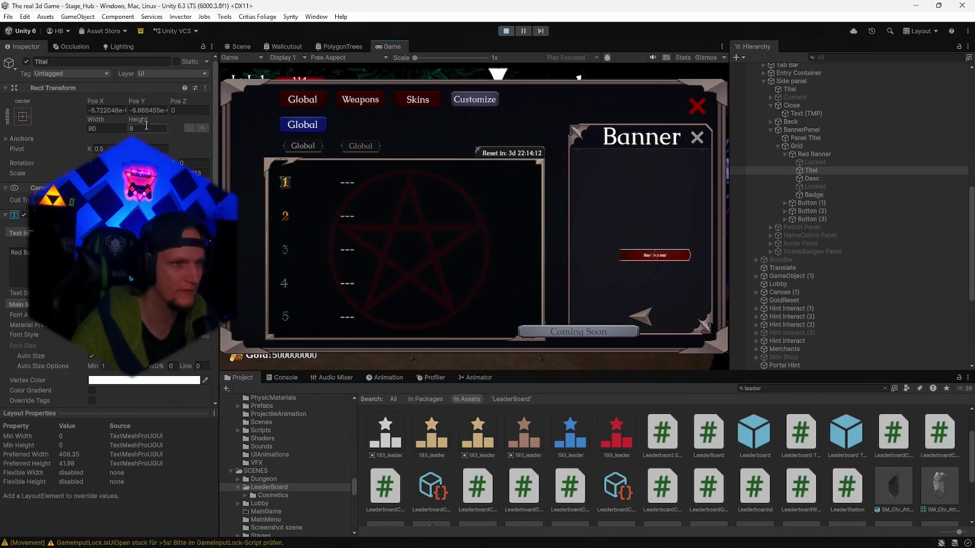
double_click(150, 109)
text(6.39)
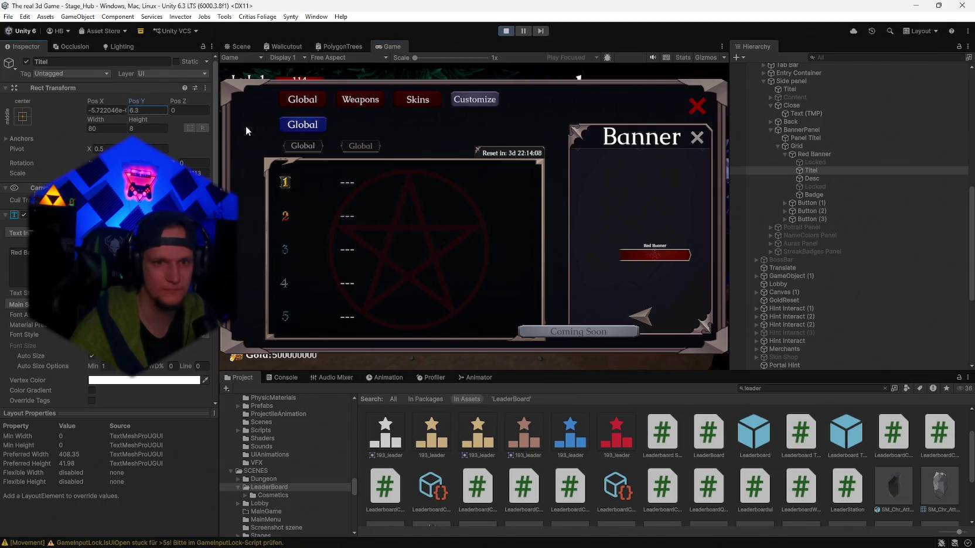
click(505, 30)
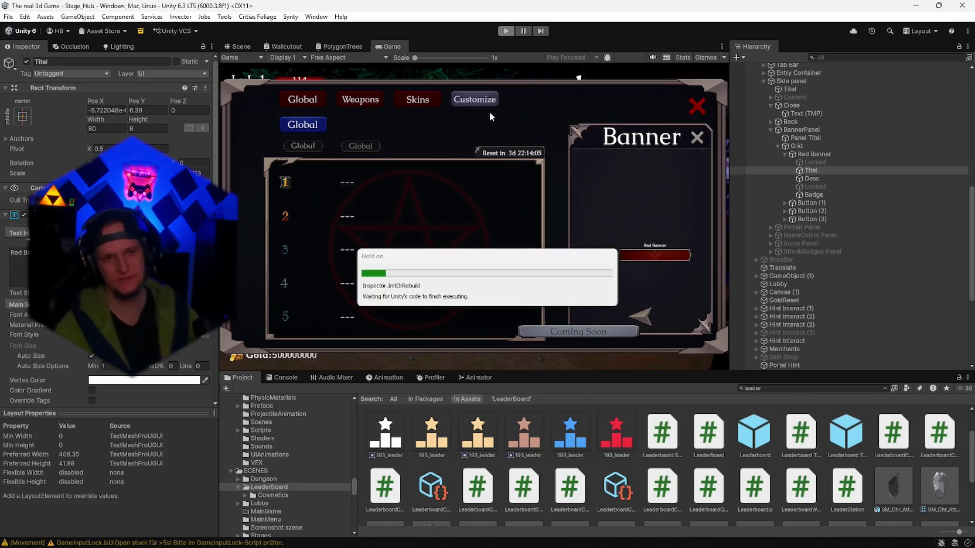
Step: Open the Leaderboard prefab, select Grid > Red Banner and collapse its script component
double_click(754, 433)
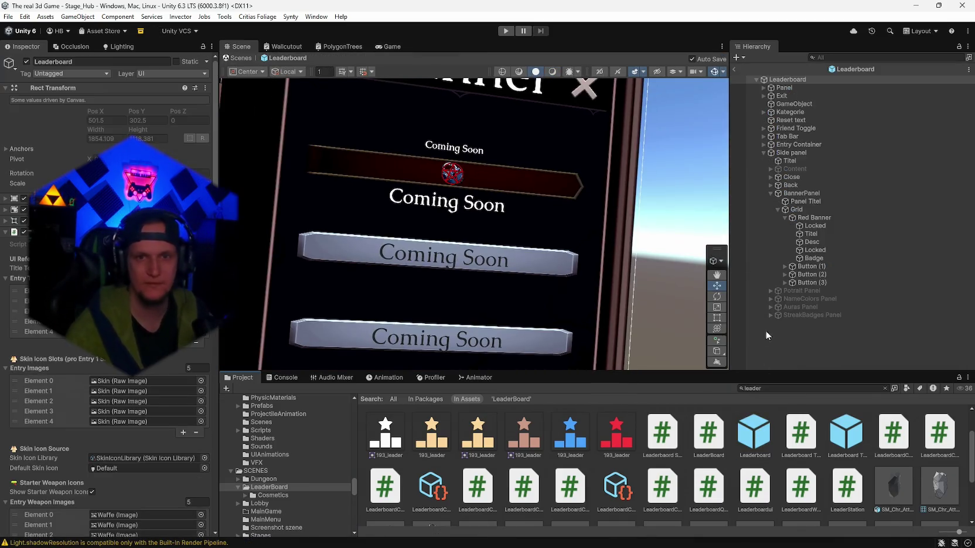
click(797, 210)
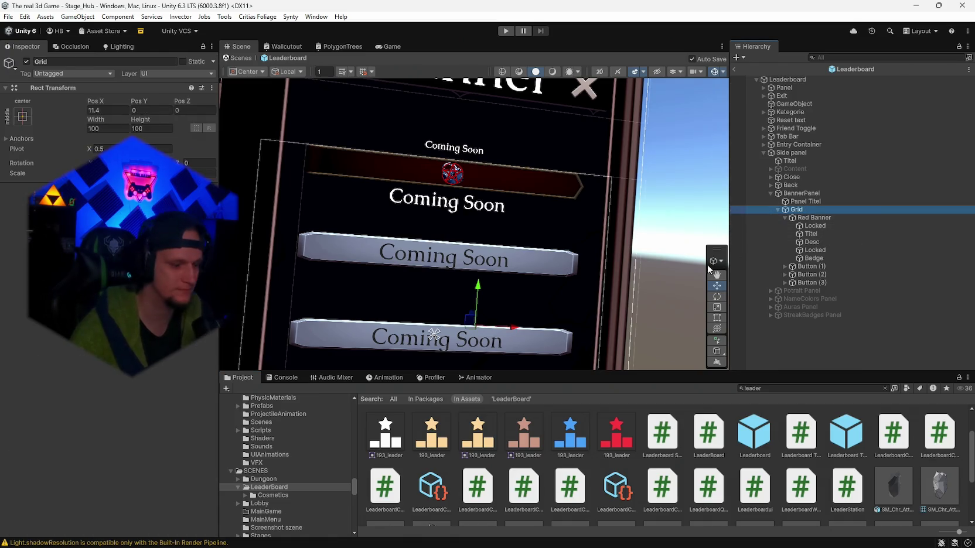
click(649, 310)
click(650, 306)
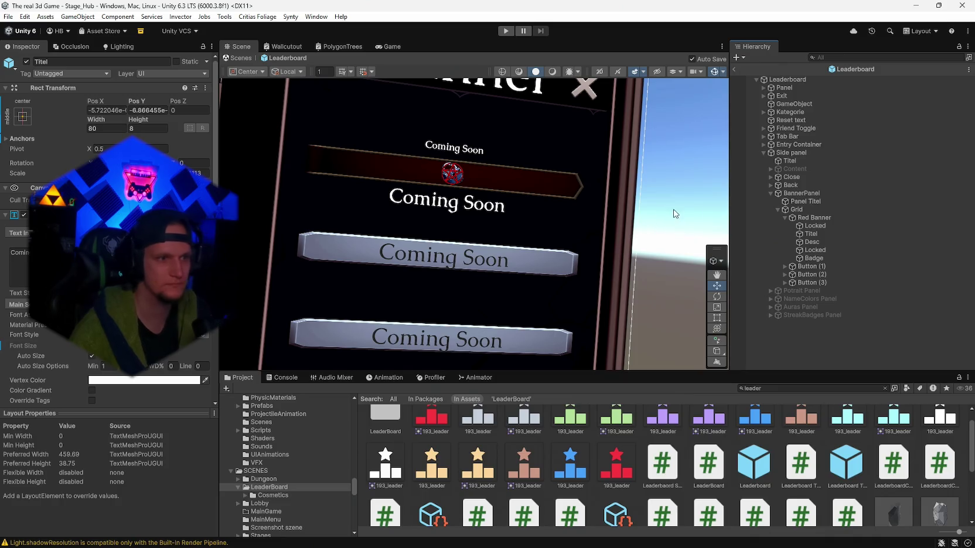
click(797, 211)
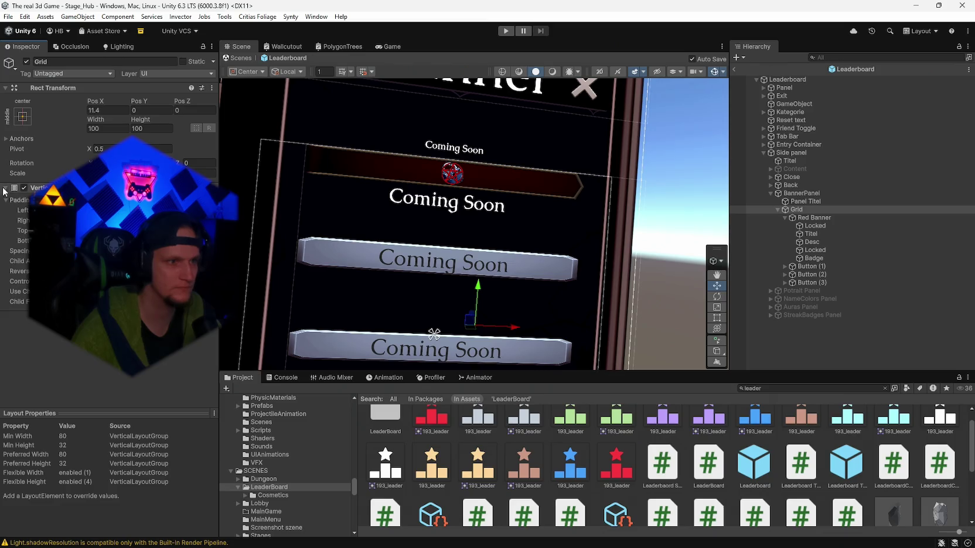
click(814, 218)
scroll(105, 235, down, 10)
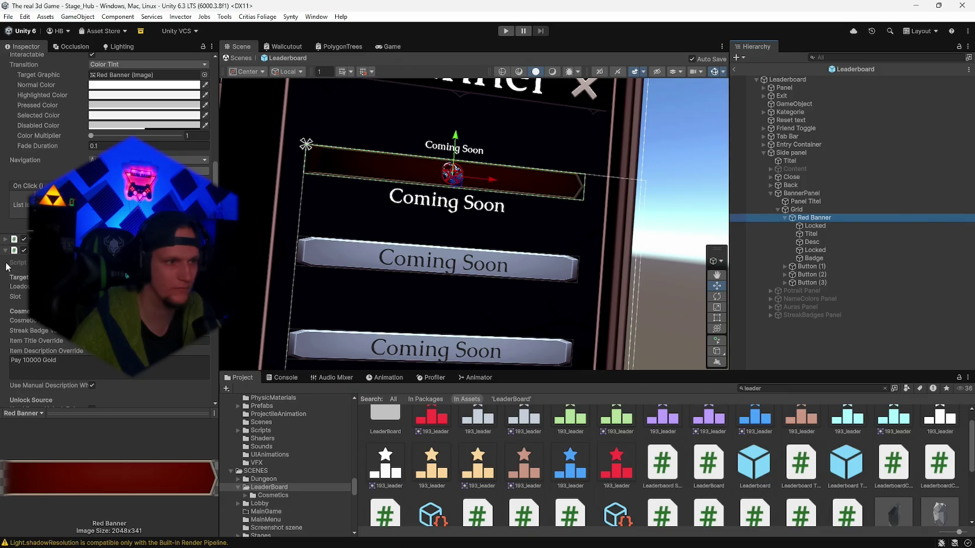
click(5, 250)
click(75, 397)
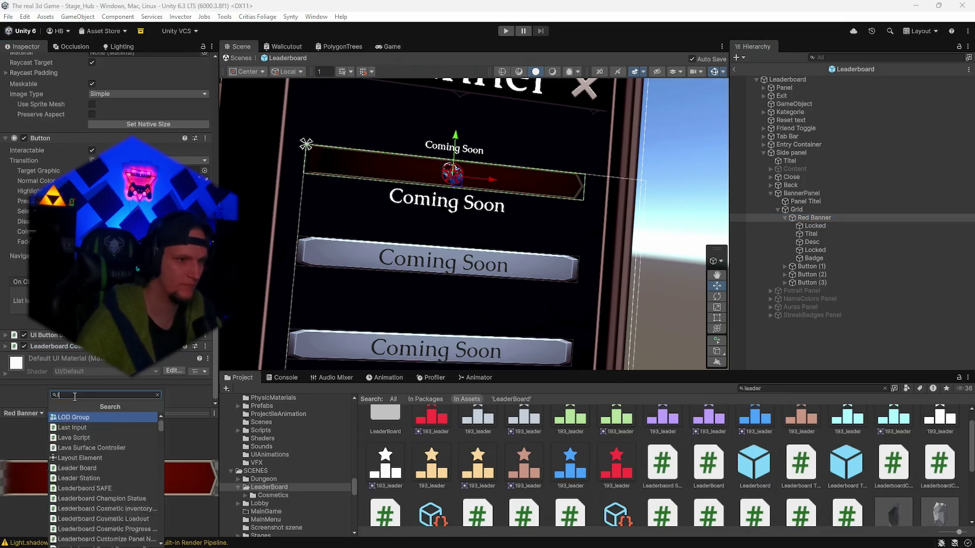
Step: Add a Layout Element component to Red Banner, then select the Grid
click(75, 457)
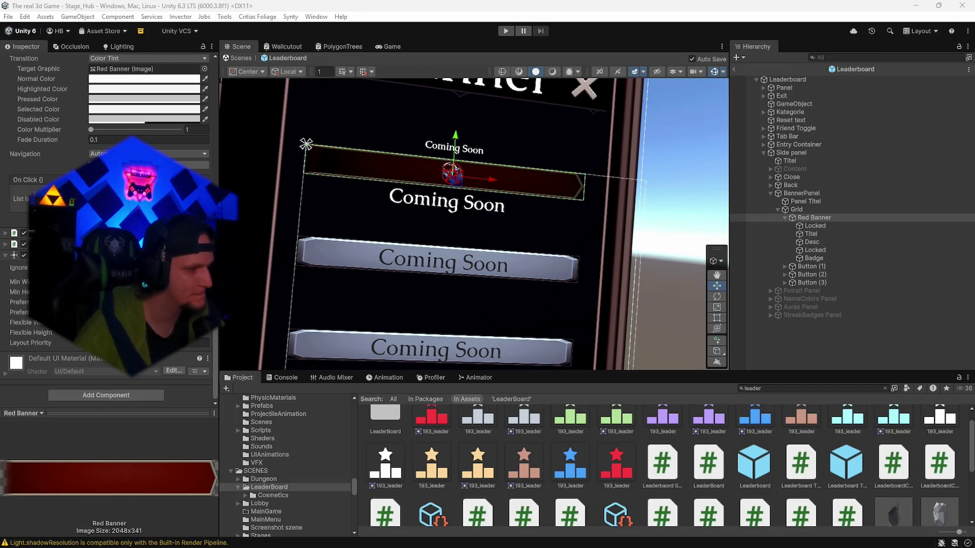
click(795, 211)
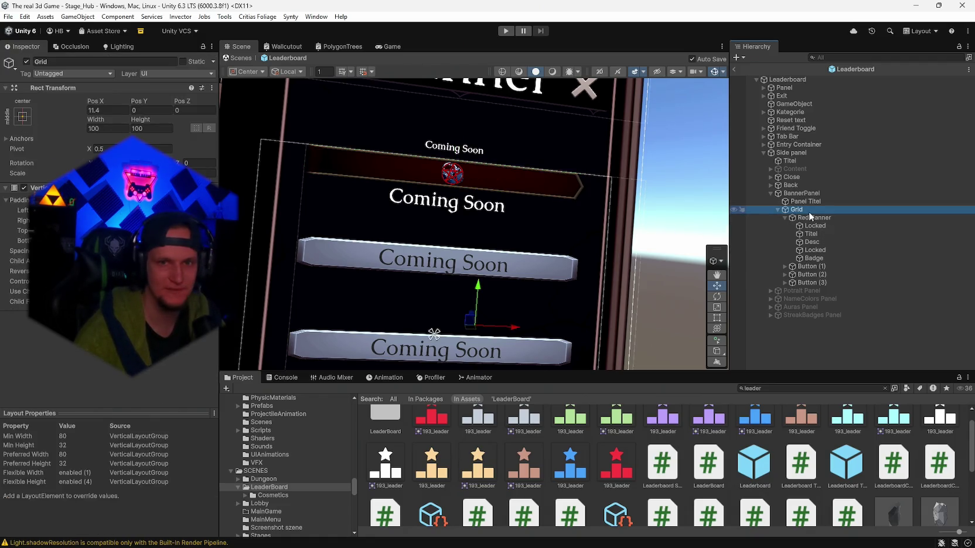
Step: Drag the banner Grid left and up to about X 3.5, Y 6 and save the prefab
click(798, 195)
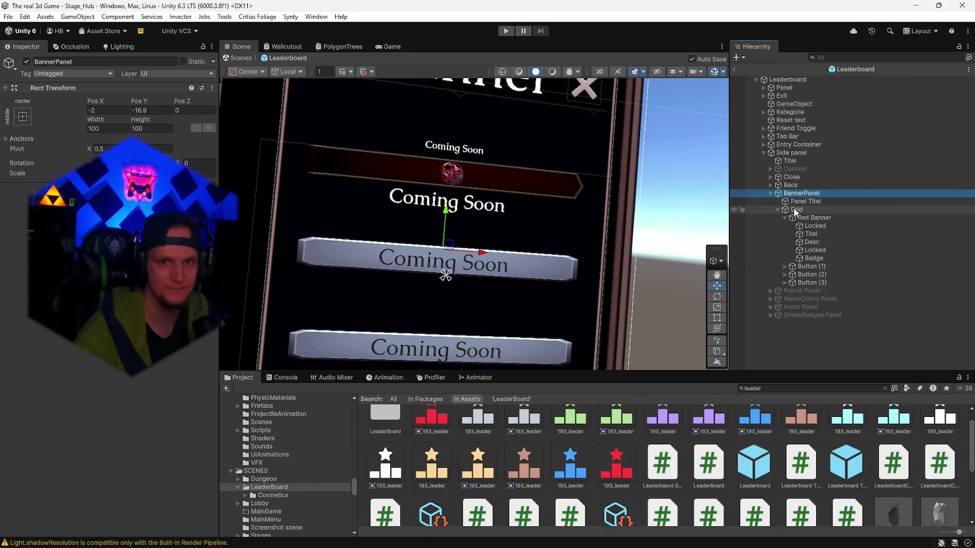
click(797, 209)
click(801, 195)
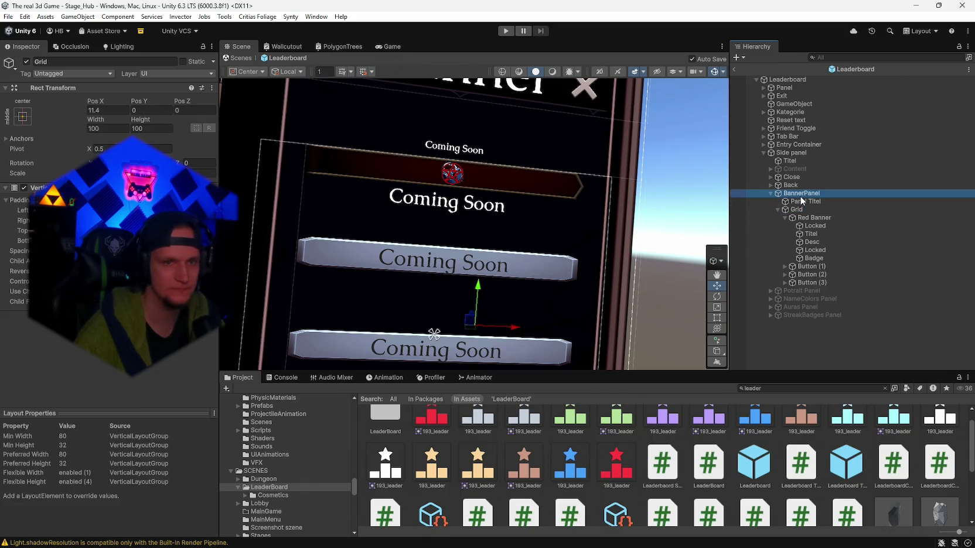
click(794, 210)
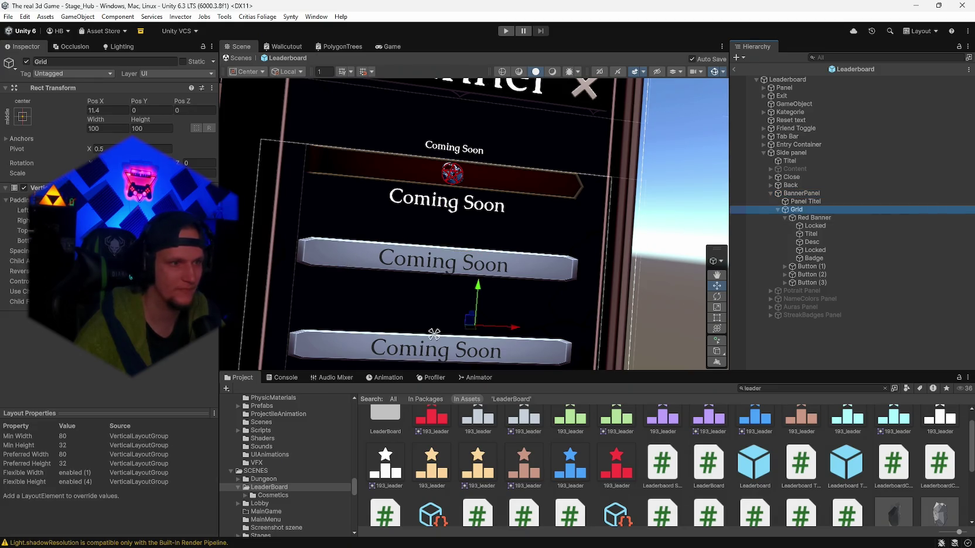
click(132, 316)
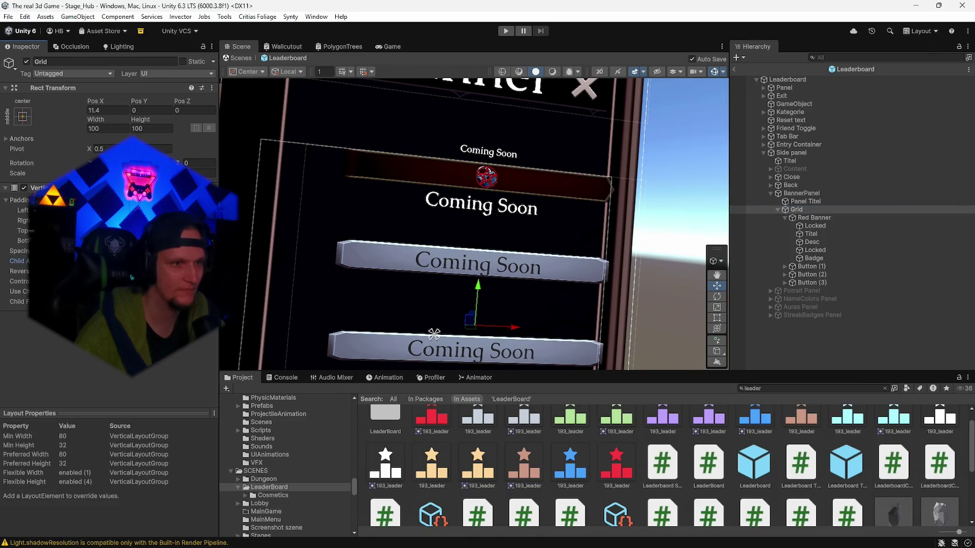
mouse_move(513, 329)
mouse_down()
mouse_move(462, 332)
mouse_move(482, 330)
mouse_up()
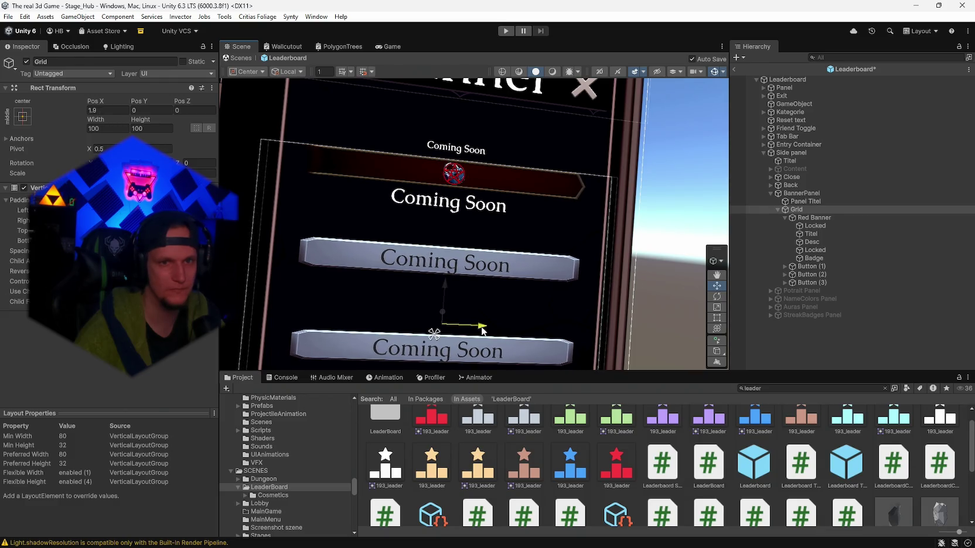
key(ctrl+s)
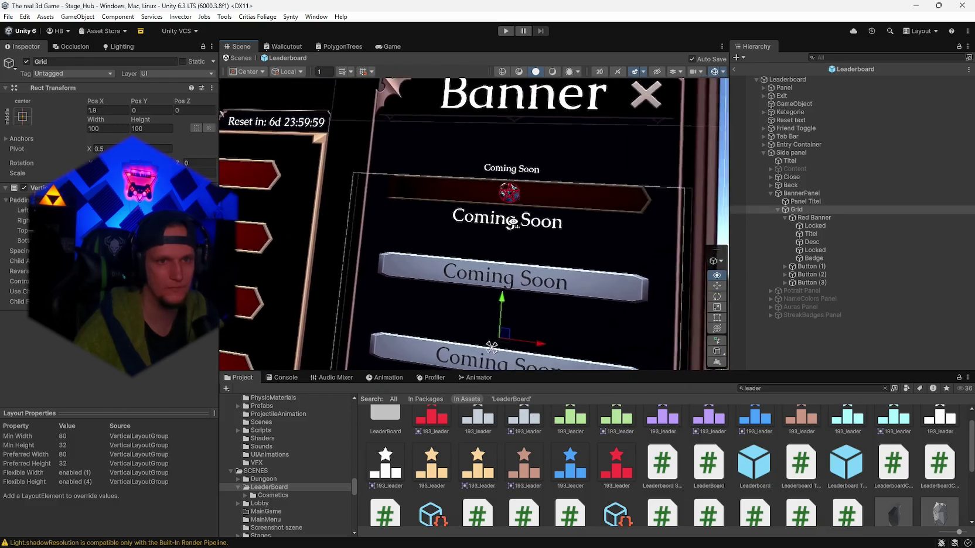
mouse_move(513, 223)
mouse_down()
mouse_move(500, 302)
mouse_move(506, 255)
mouse_move(497, 272)
mouse_up()
drag(552, 251, 574, 291)
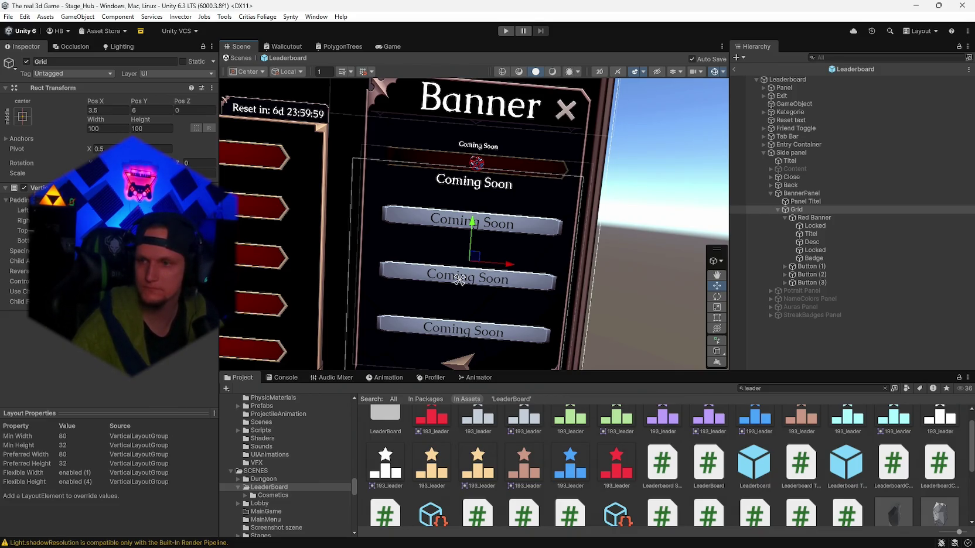
Step: Tick Ignore Layout on Red Banner's Layout Element, then select its five child objects
click(813, 218)
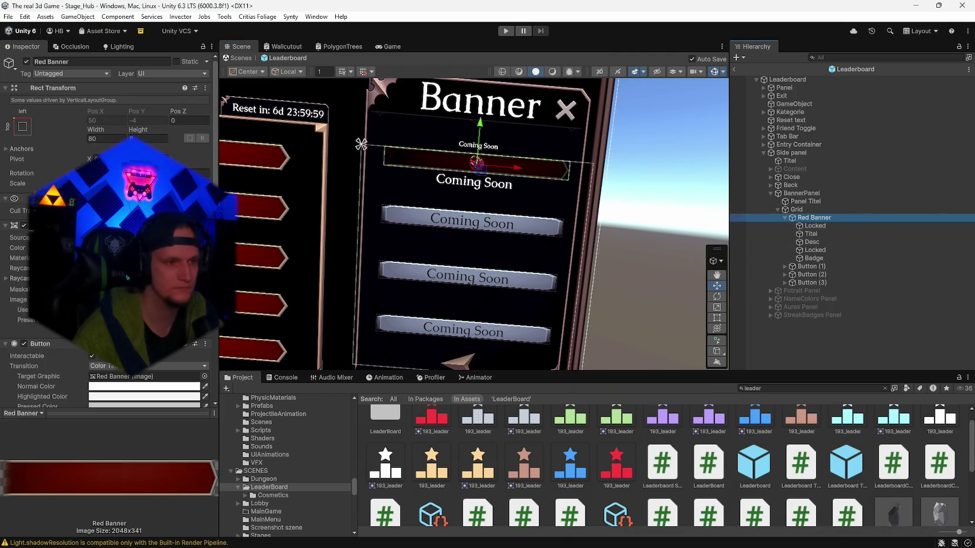
scroll(106, 234, down, 10)
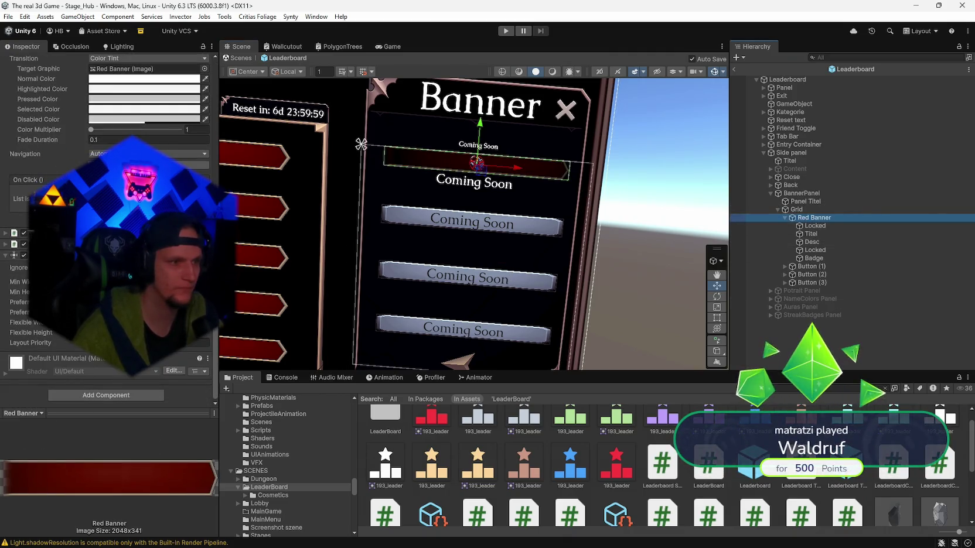
click(91, 268)
scroll(92, 268, up, 2)
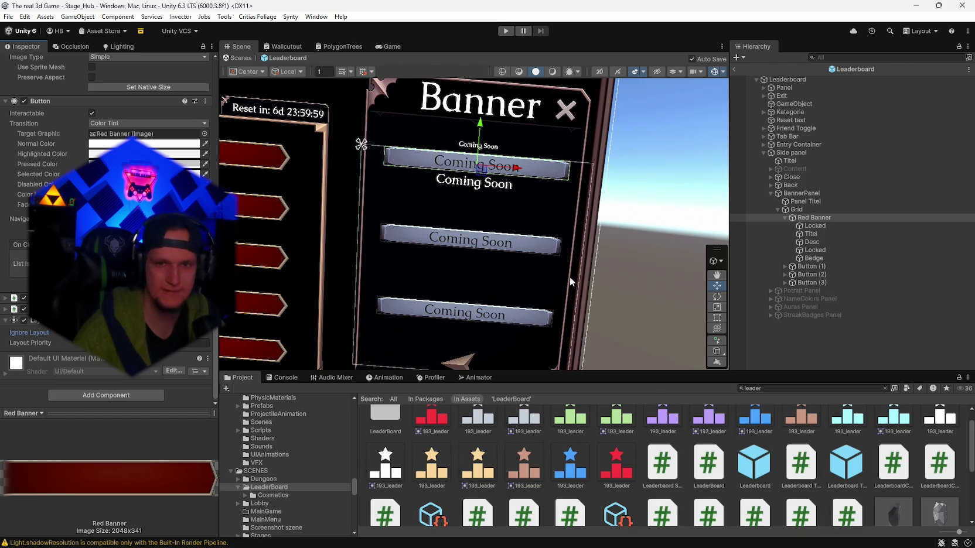
right_click(34, 321)
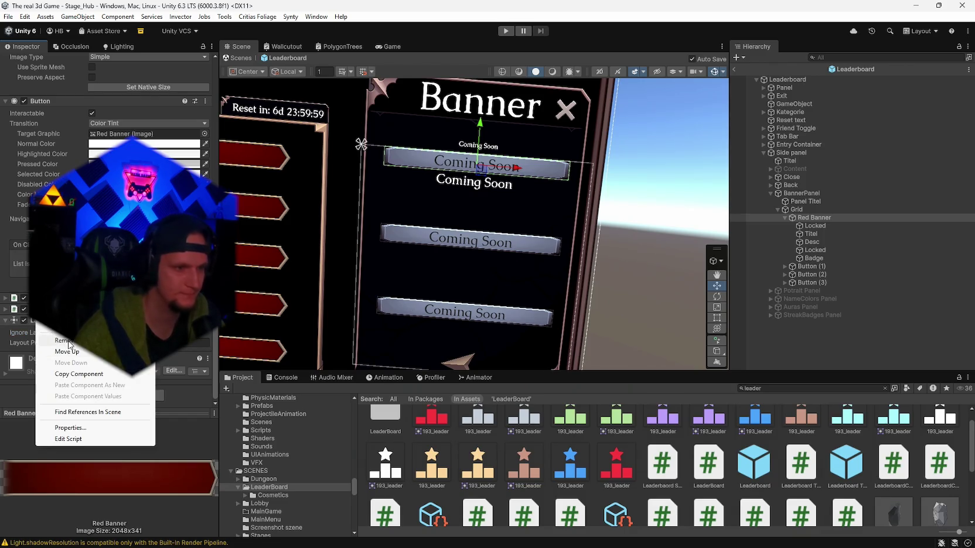
key(Escape)
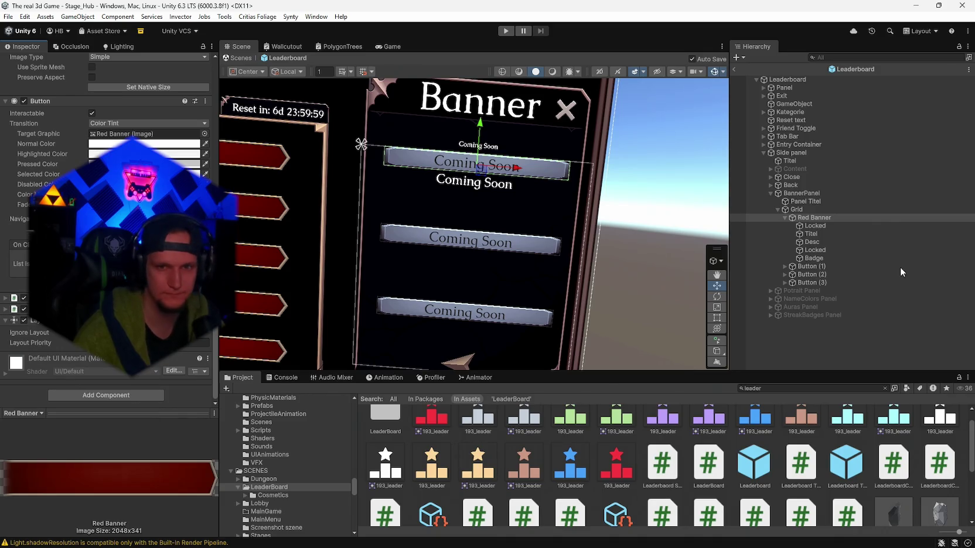
click(811, 227)
shift+click(808, 257)
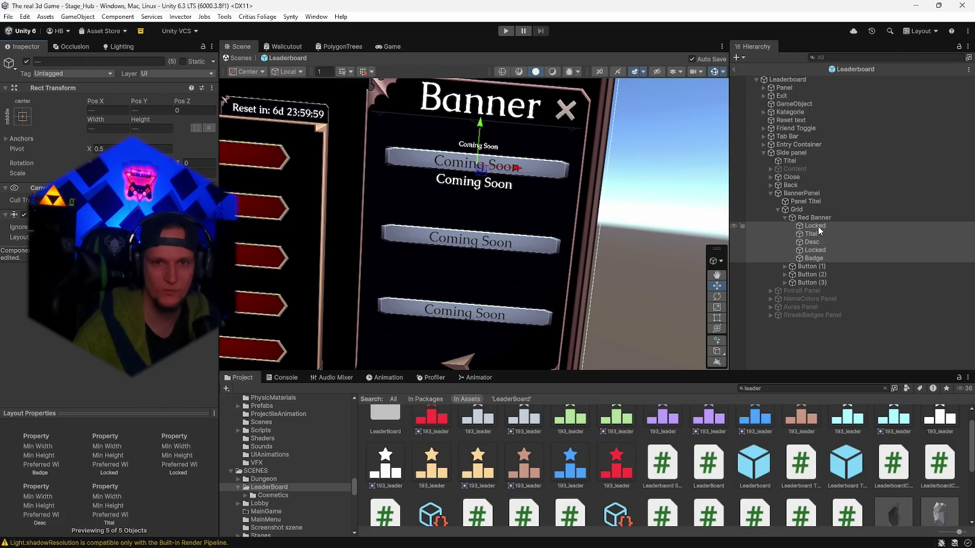
Step: Toggle the Red Banner's Layout Element off and back on, then enter Play mode in the hub
click(562, 200)
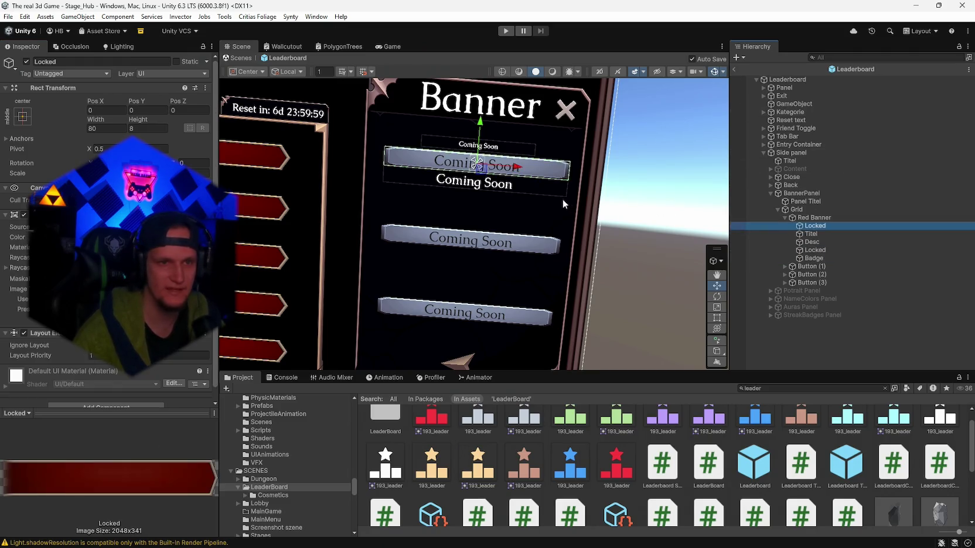
click(819, 218)
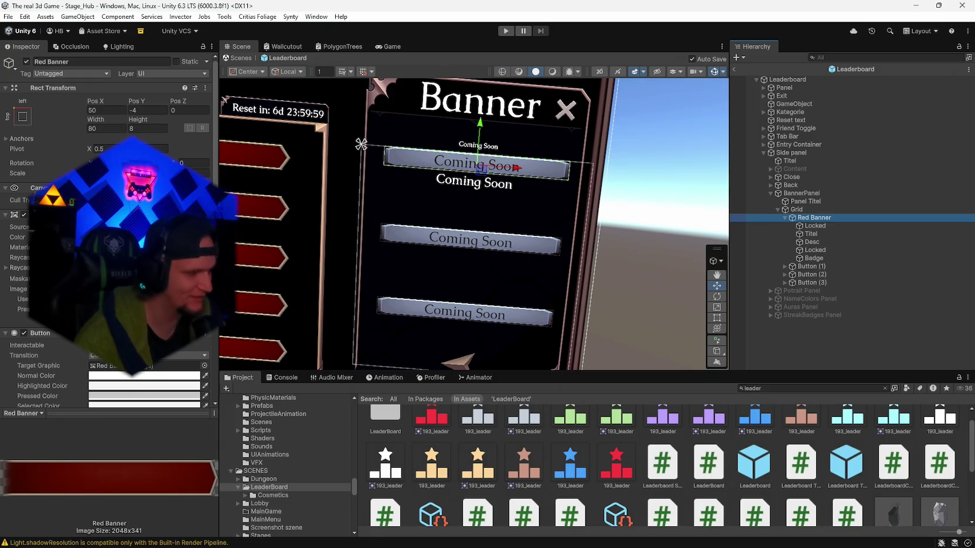
scroll(105, 234, down, 5)
click(24, 321)
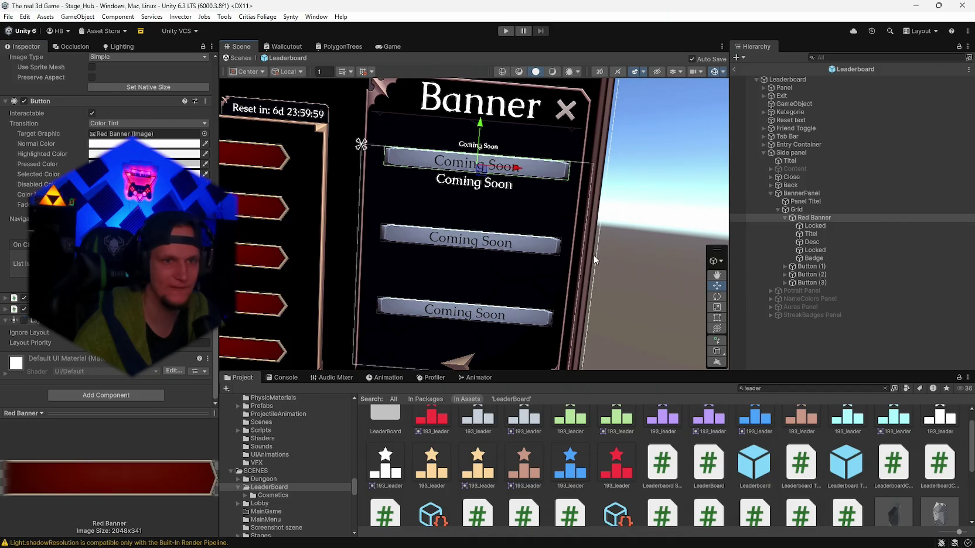
click(594, 255)
click(808, 217)
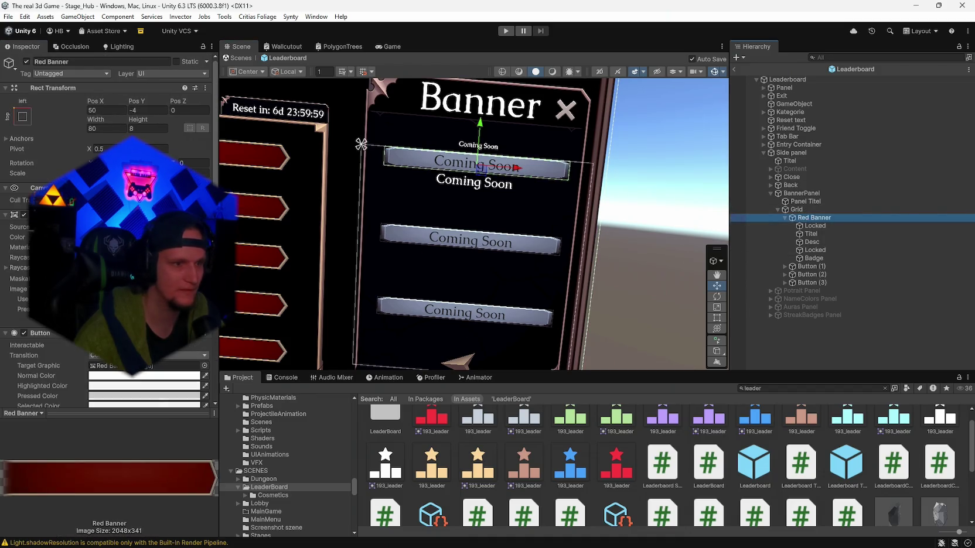
scroll(105, 235, down, 5)
click(24, 320)
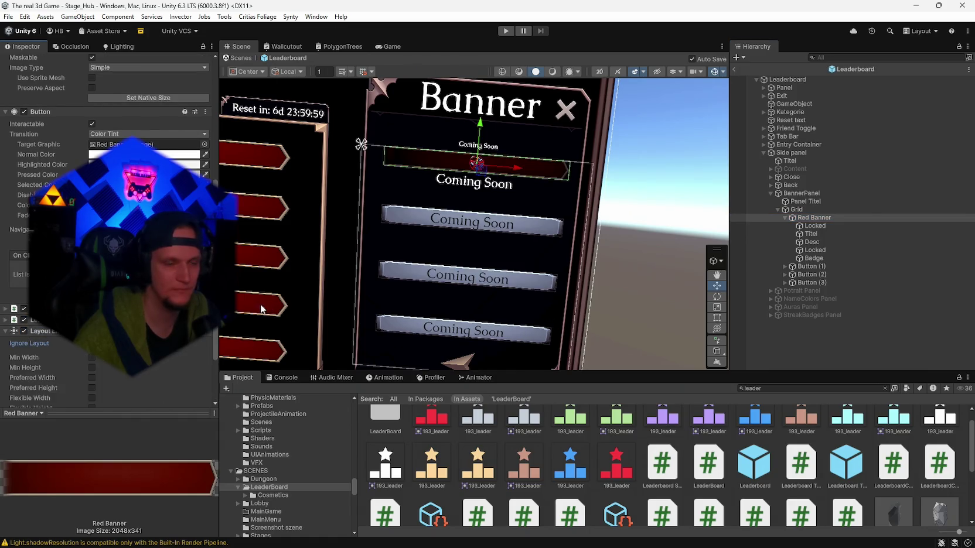
click(507, 32)
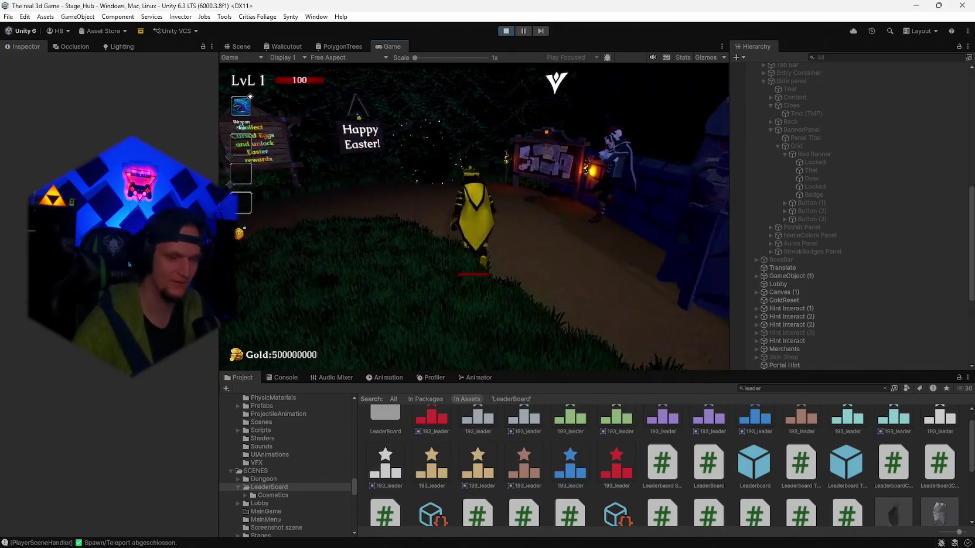
Step: Open the in-game leaderboard's Customize > Banners panel
key(e)
click(475, 99)
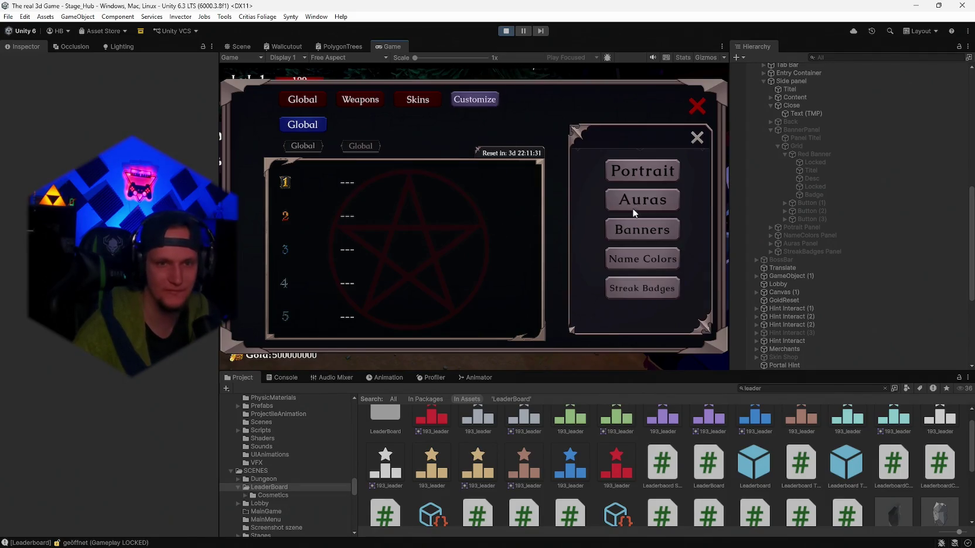
click(634, 224)
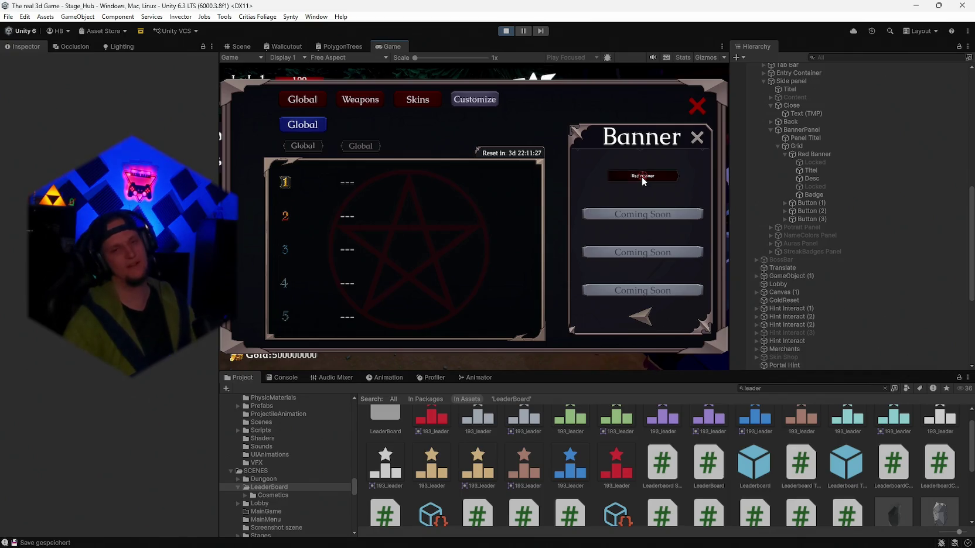
Step: Select the Red Banner's Titel text and raise its Pos Y to 7.64
click(815, 202)
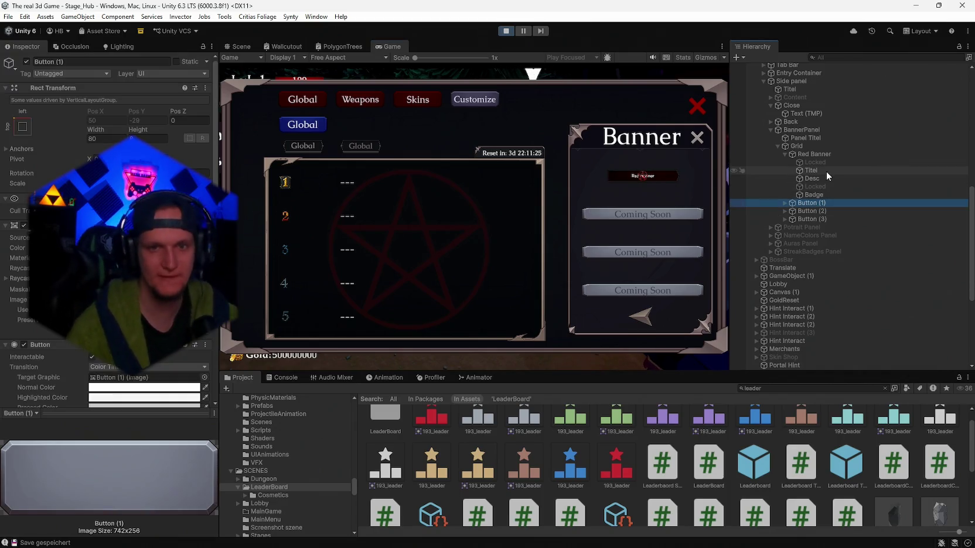
click(808, 170)
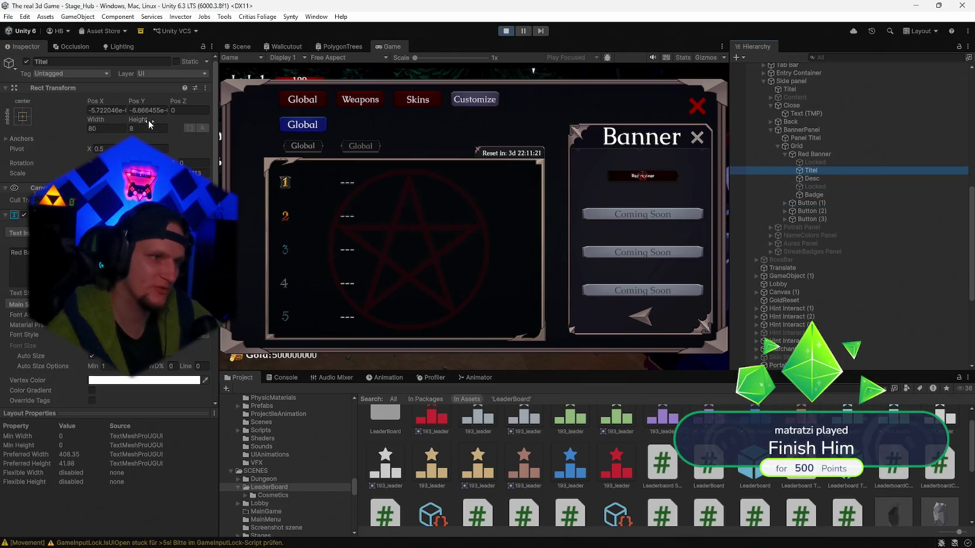
drag(135, 108, 256, 124)
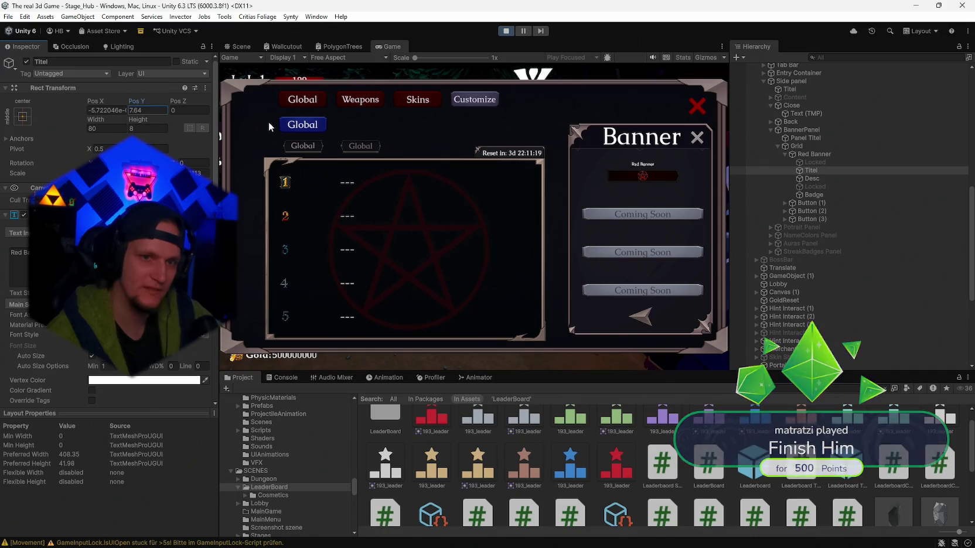
scroll(109, 234, down, 10)
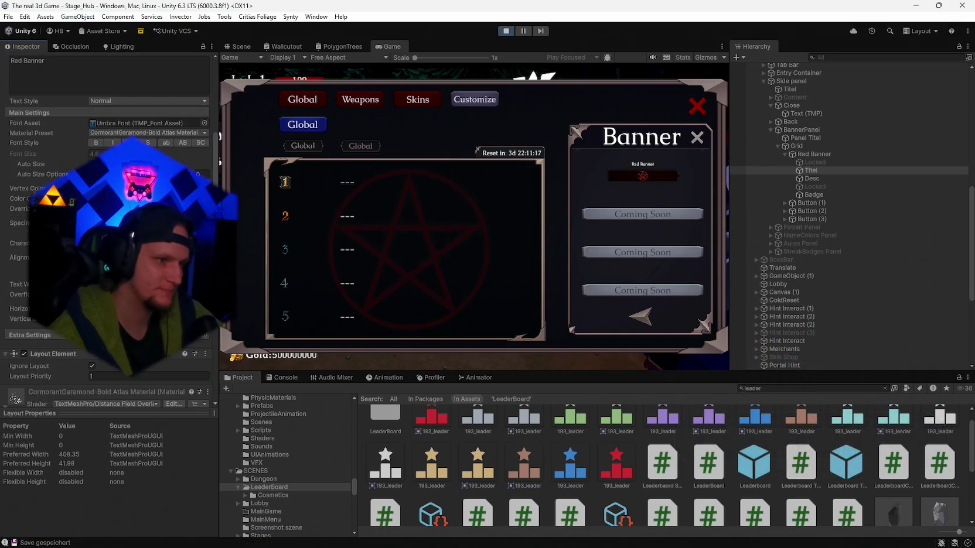
scroll(108, 234, up, 3)
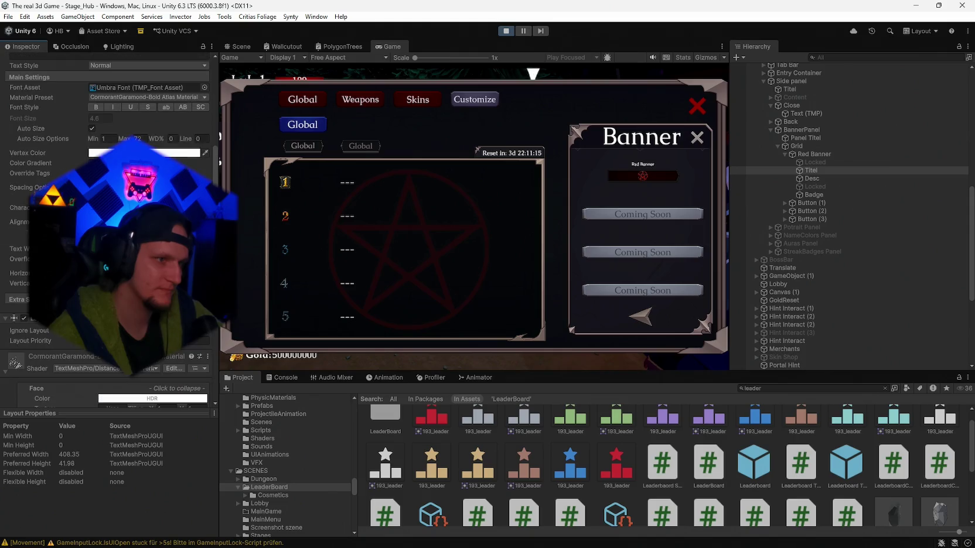
scroll(109, 234, up, 8)
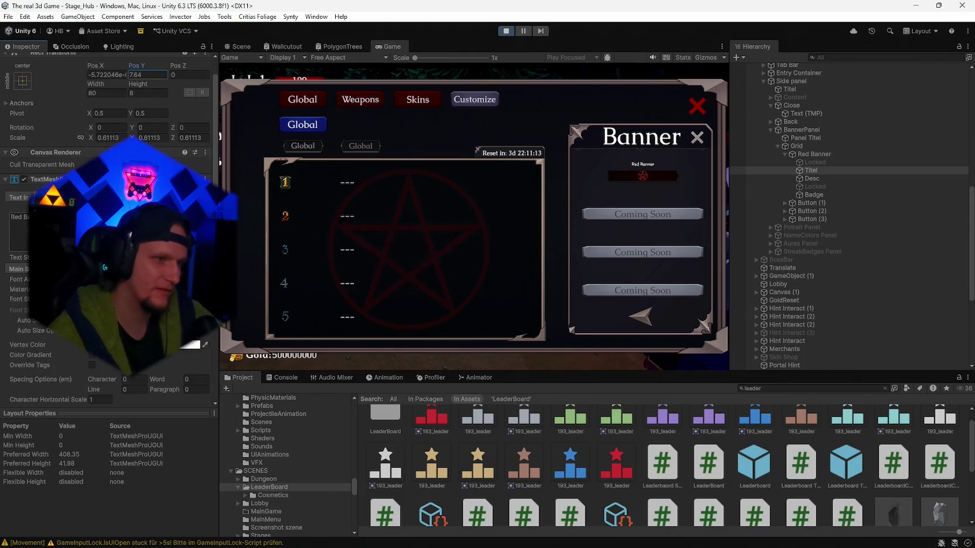
Step: Inspect the Red Banner item's image and button settings, then reselect Titel
click(813, 154)
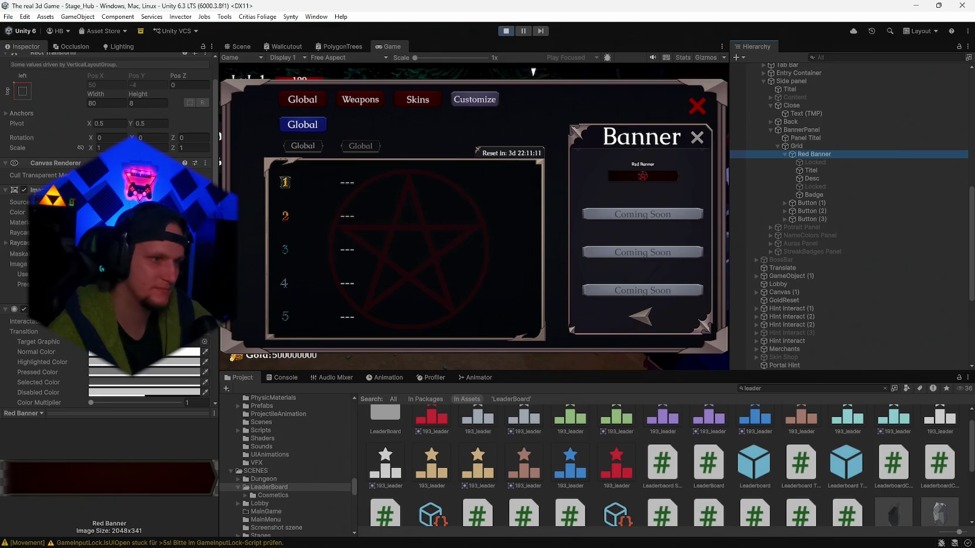
scroll(109, 234, down, 8)
scroll(108, 234, up, 1)
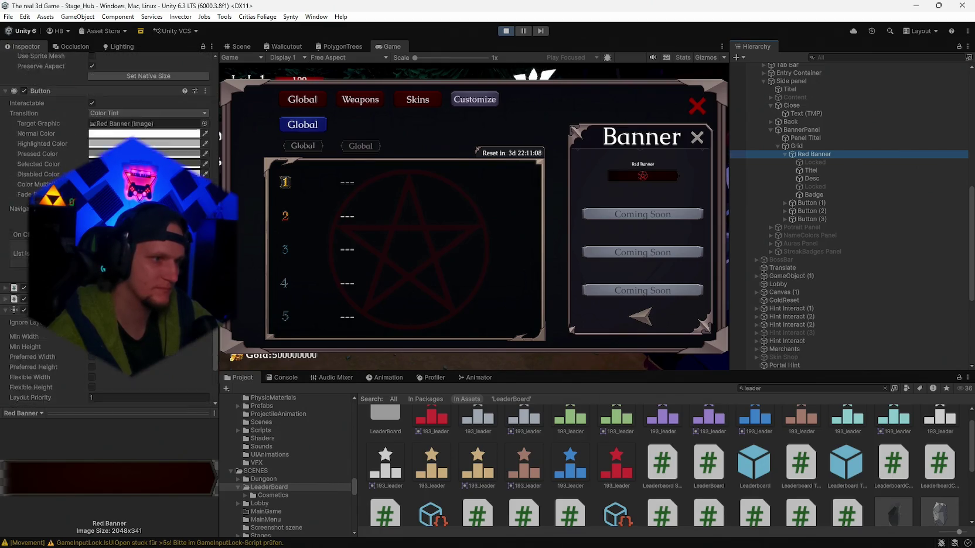
scroll(108, 234, up, 3)
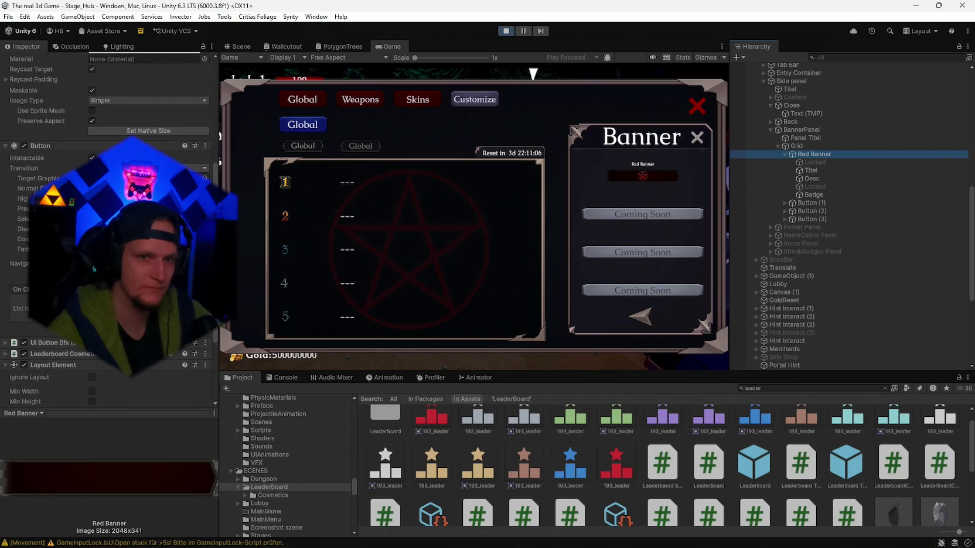
scroll(108, 235, up, 1)
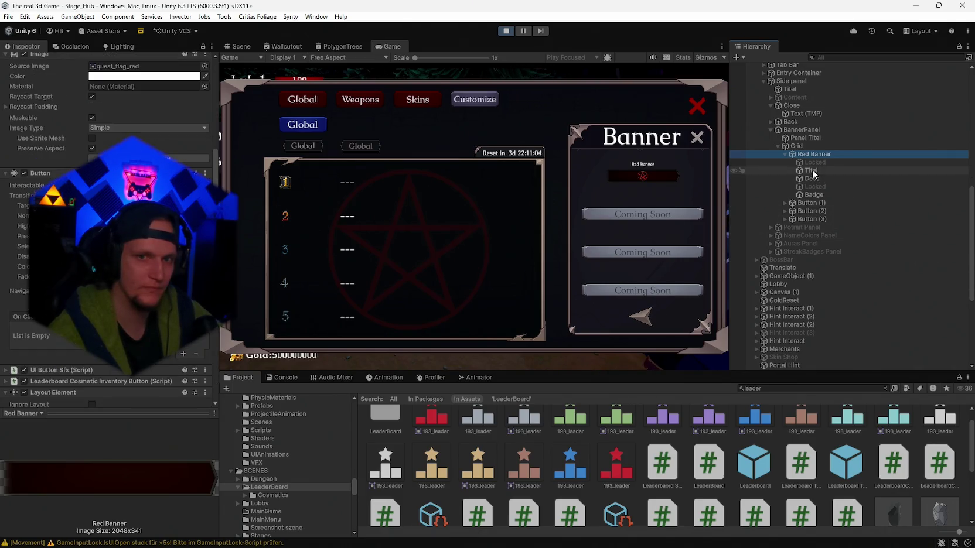
scroll(108, 234, up, 6)
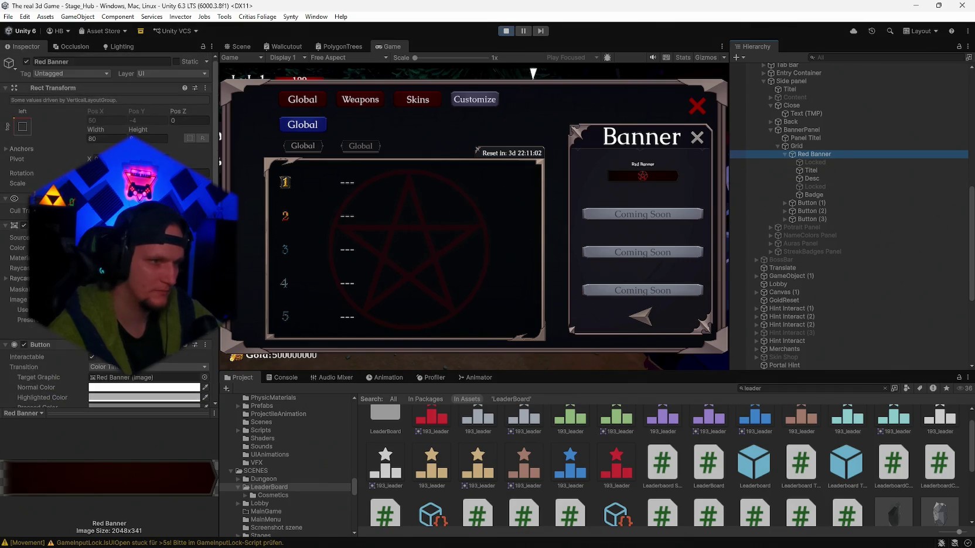
scroll(108, 234, down, 10)
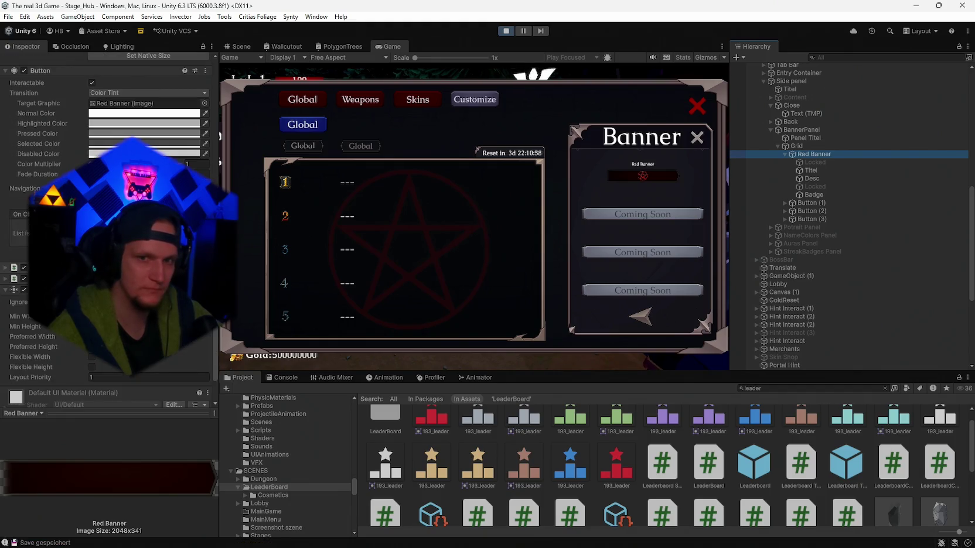
click(811, 170)
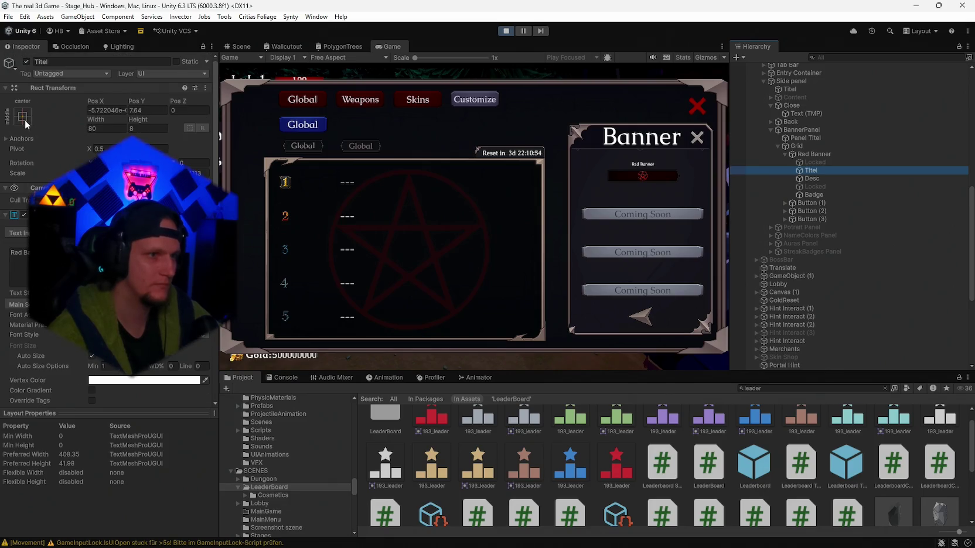
Step: Try a stretch anchor preset on the title, then revert it to centre
click(23, 118)
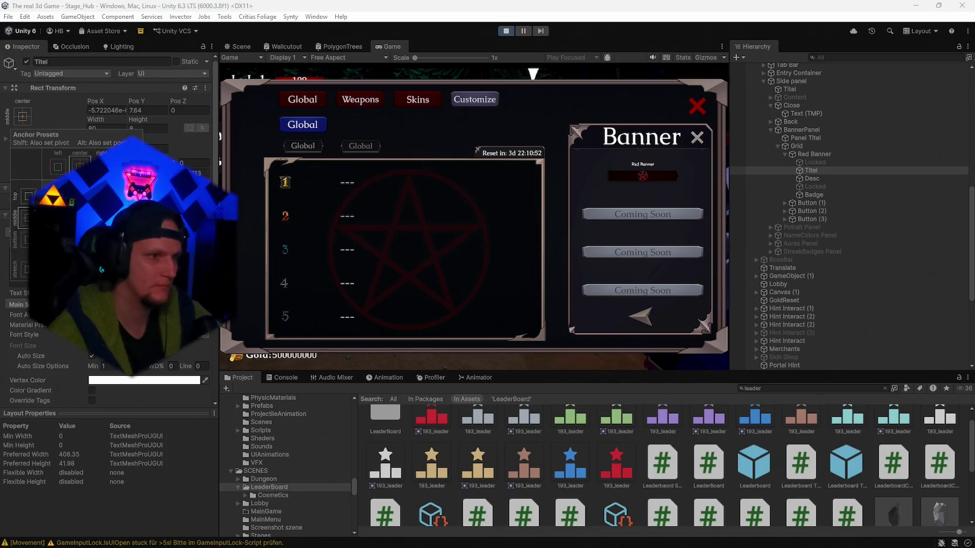
click(24, 270)
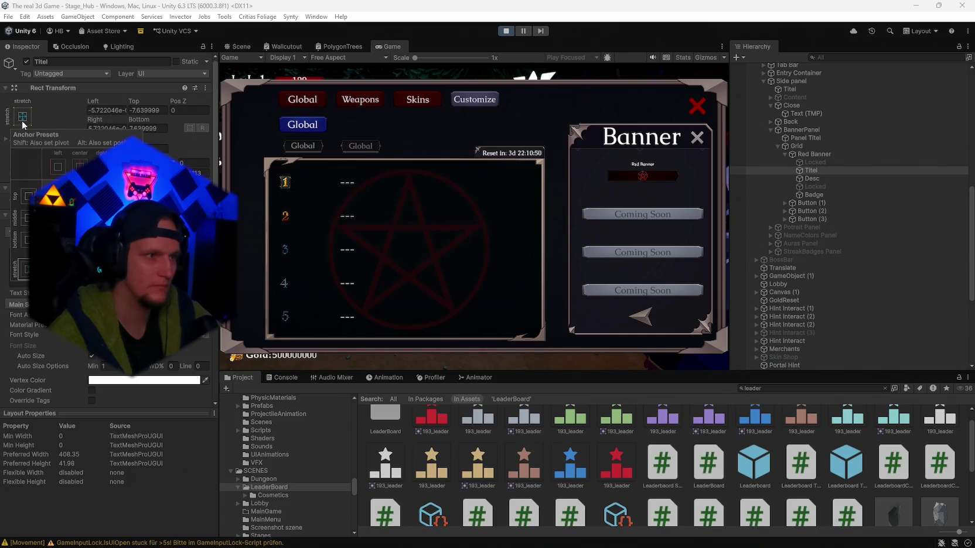
click(80, 218)
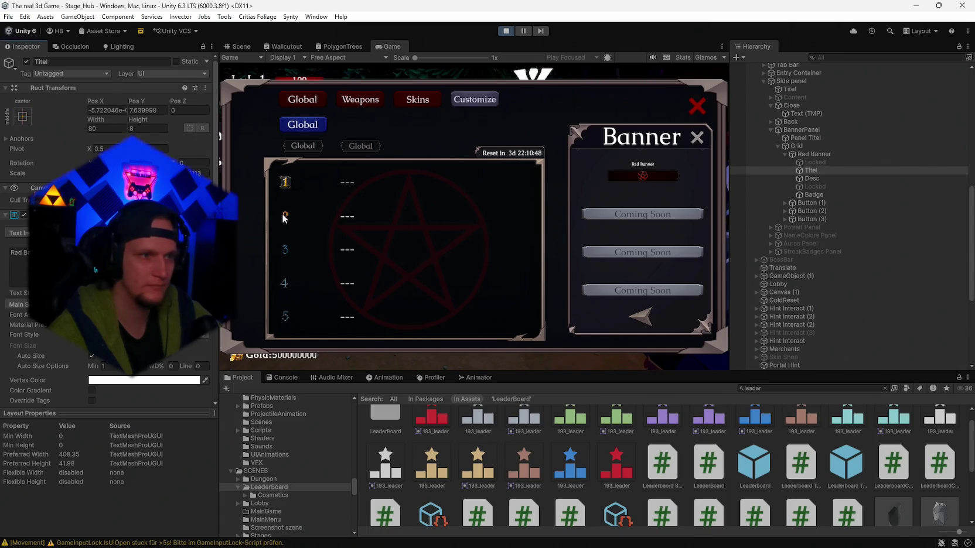
Step: Inspect the Red Banner's Desc text, pentagram Badge and Locked objects, ending on Desc
click(831, 180)
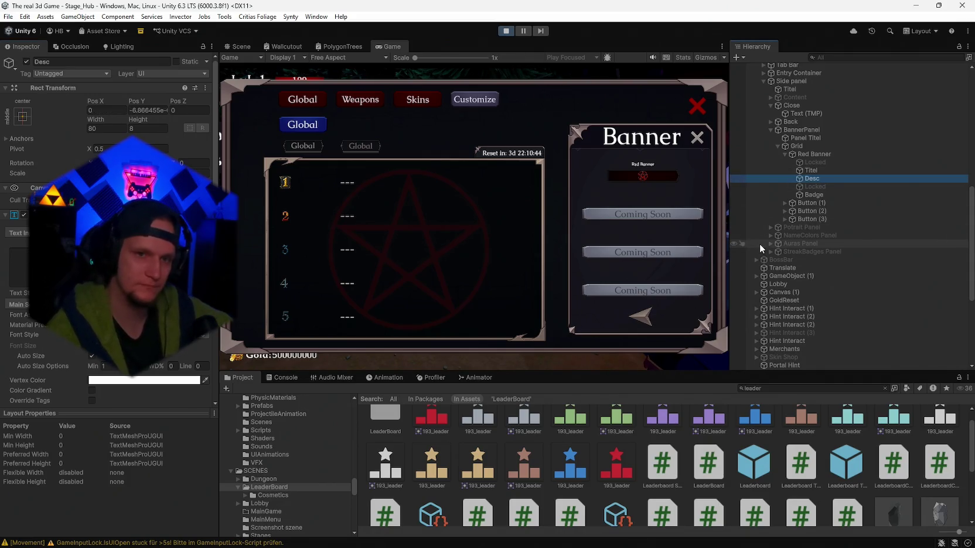
click(807, 195)
scroll(108, 234, down, 1)
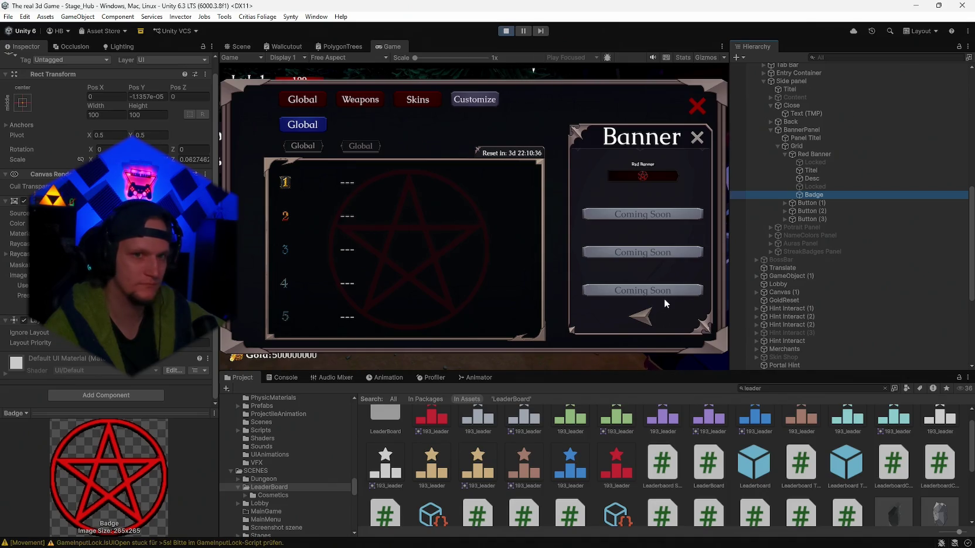
click(822, 185)
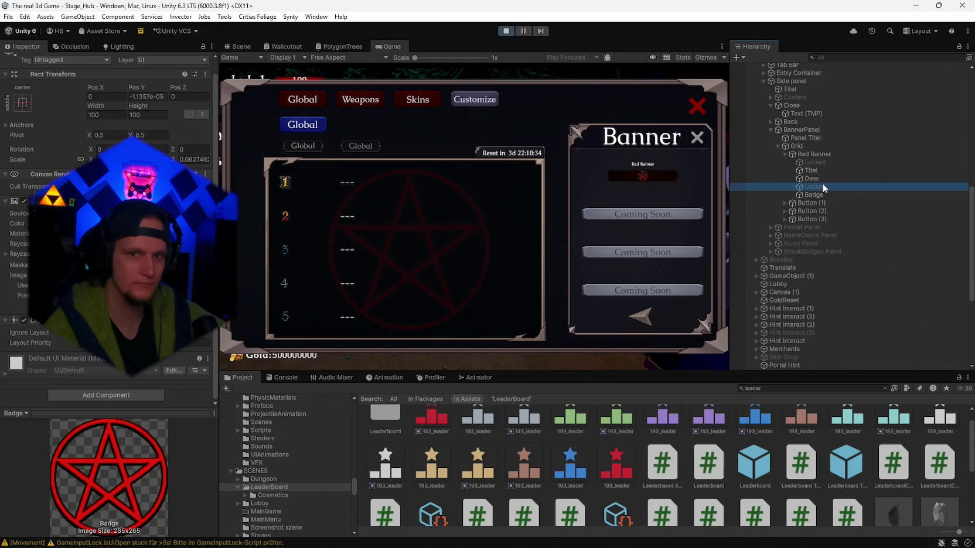
click(25, 62)
click(811, 180)
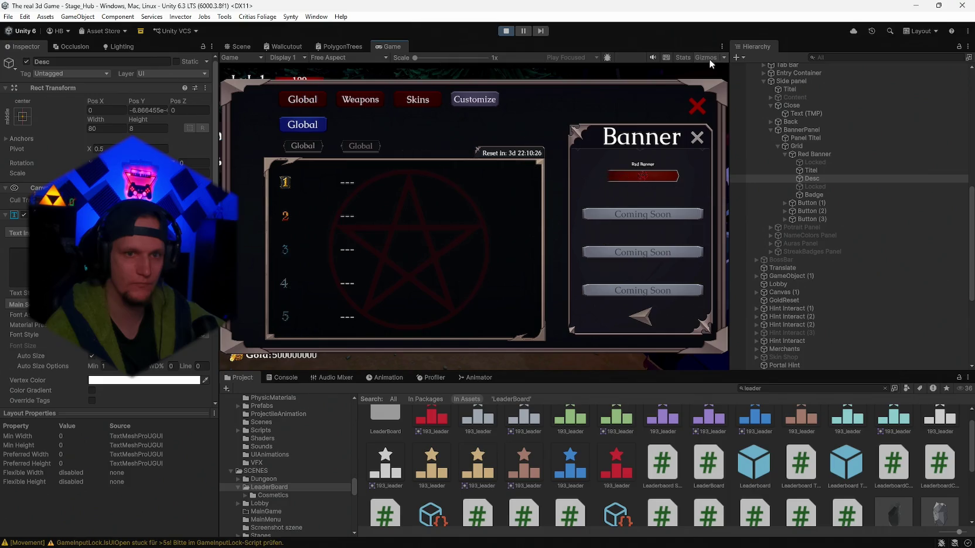
click(821, 187)
click(819, 178)
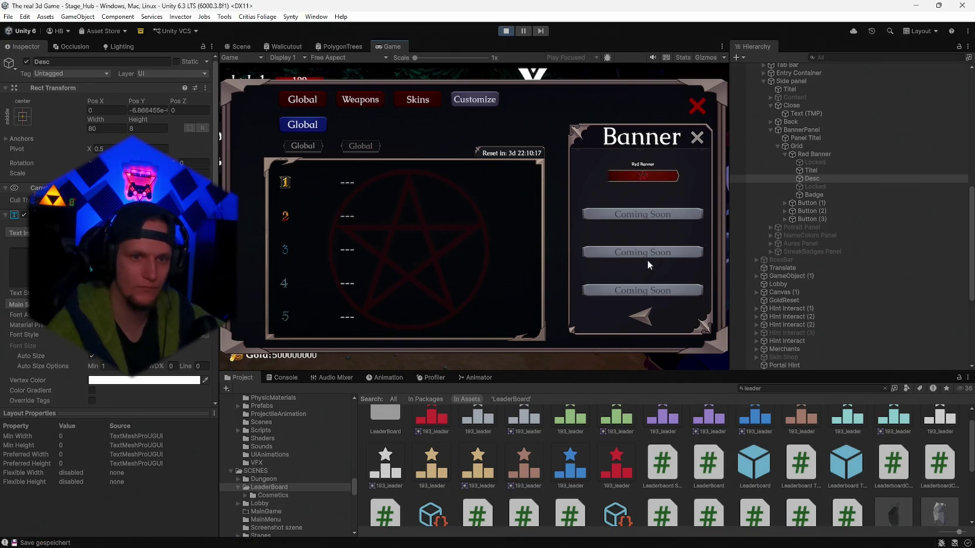
Step: Uncheck Ignore Layout on the Locked object and reopen the Banner panel to check it
click(809, 163)
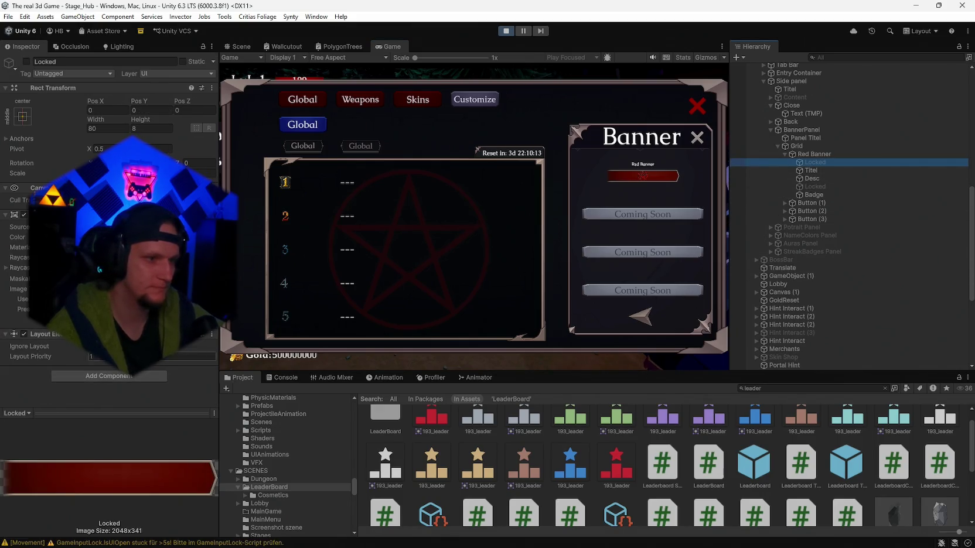
click(91, 346)
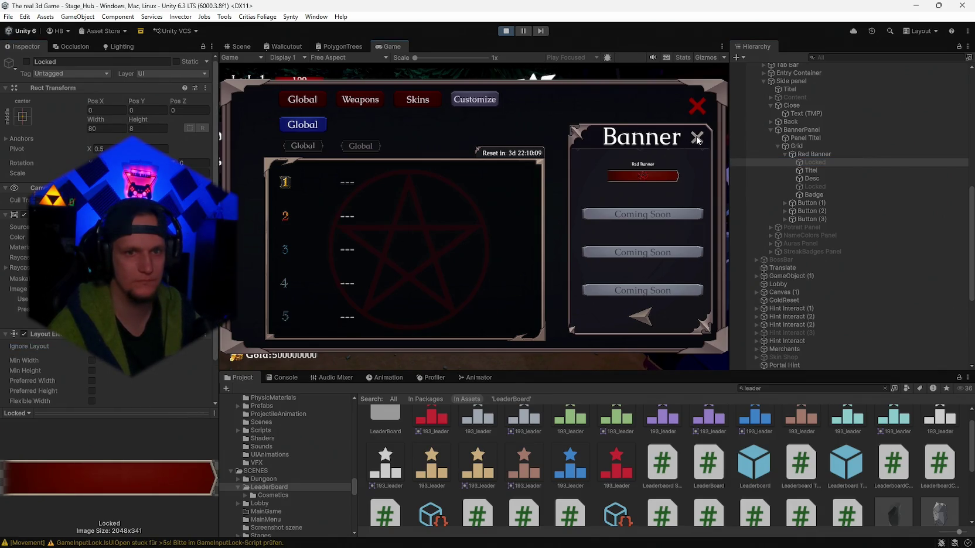
click(640, 317)
click(693, 140)
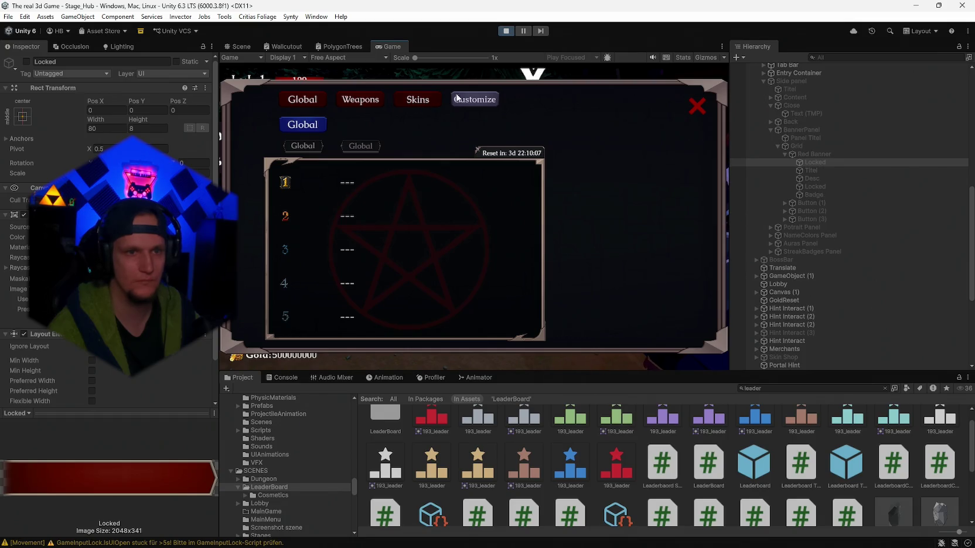
click(647, 229)
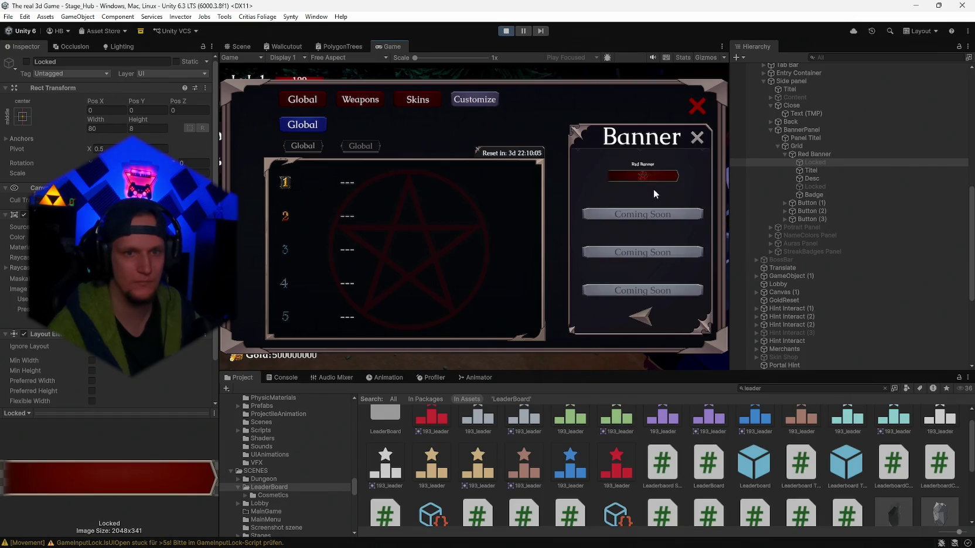
Step: Close and reopen the leaderboard's Banner panel at the sign, then stop play mode
click(696, 138)
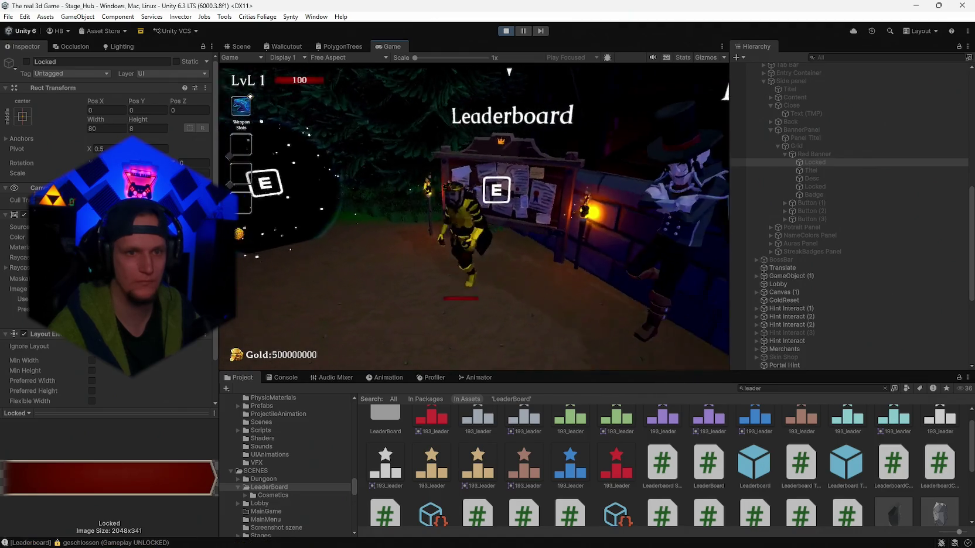
key(e)
click(472, 101)
click(642, 228)
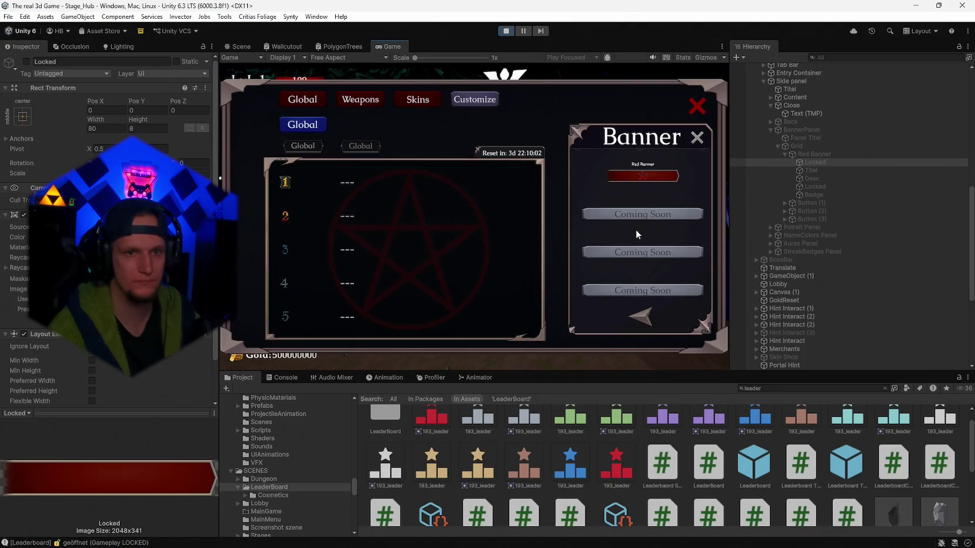
click(505, 31)
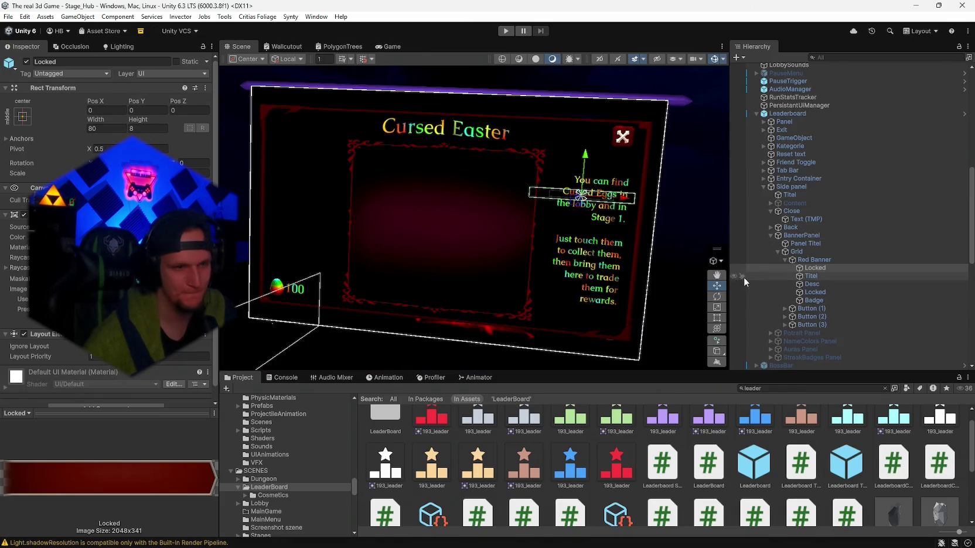
Step: Select Red Banner, then its Grid container, and enter Play mode
click(823, 260)
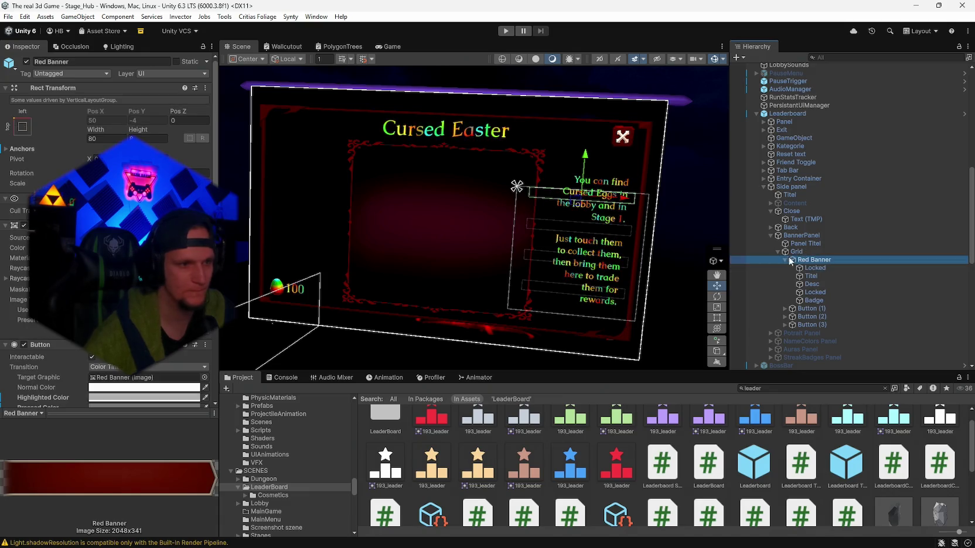
scroll(157, 362, down, 5)
click(570, 260)
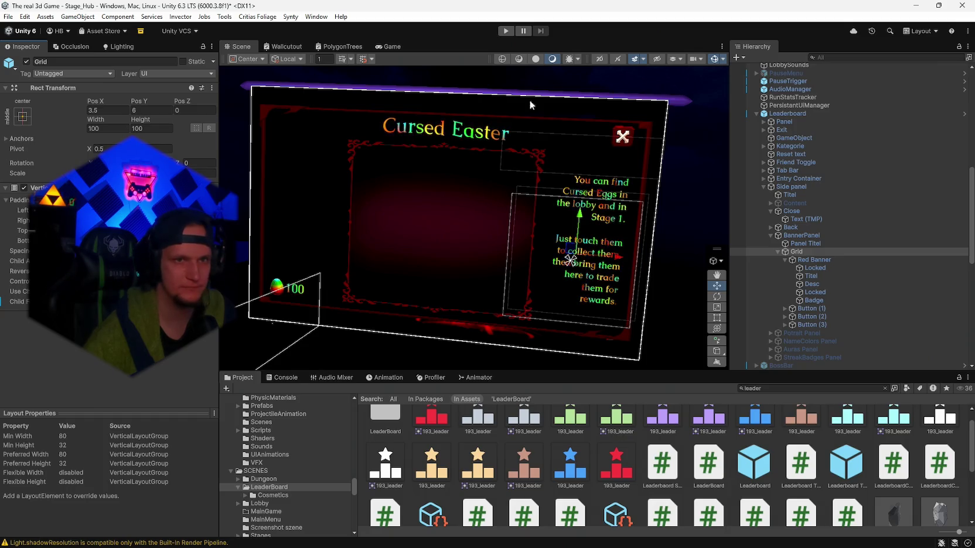
click(505, 30)
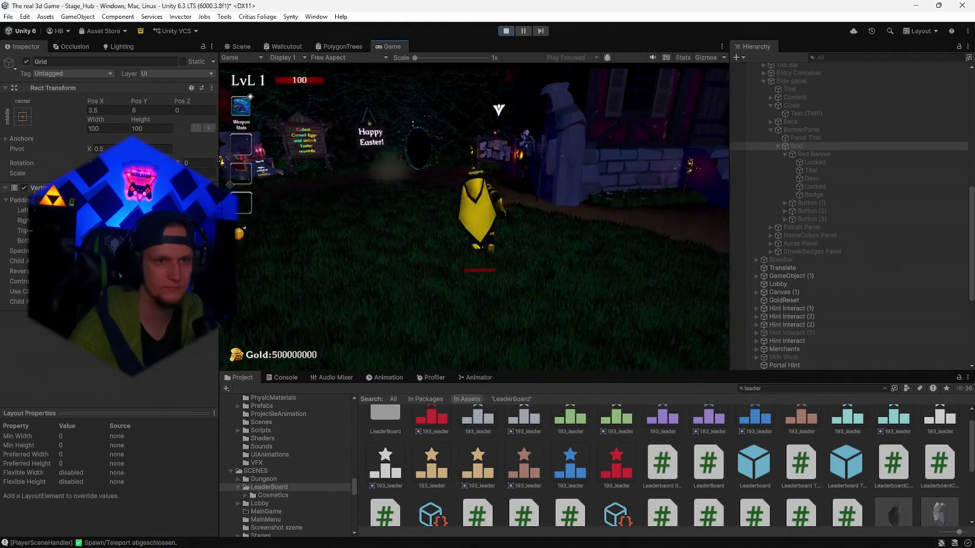
Step: View the in-game leaderboard's Customize > Banners page, then stop the play-test
key(e)
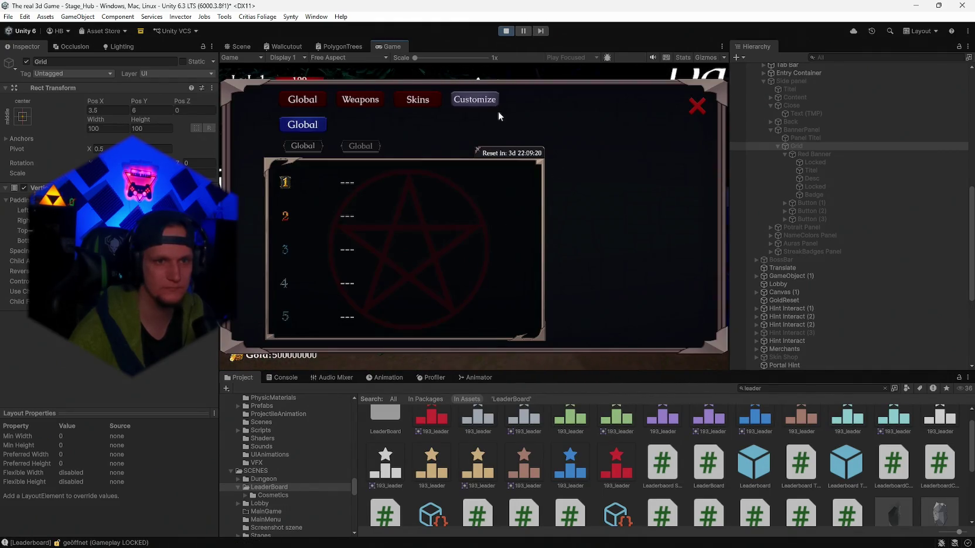
click(482, 107)
click(637, 234)
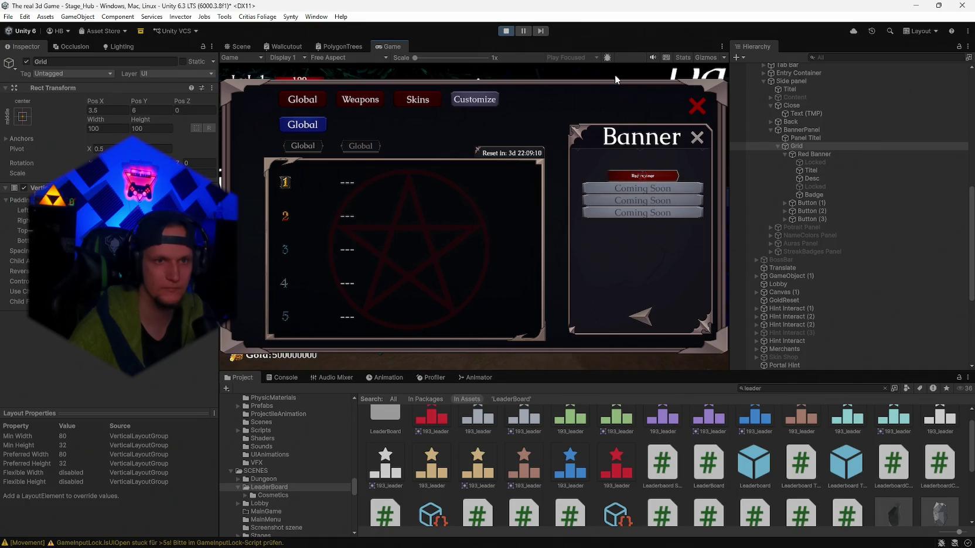
click(507, 32)
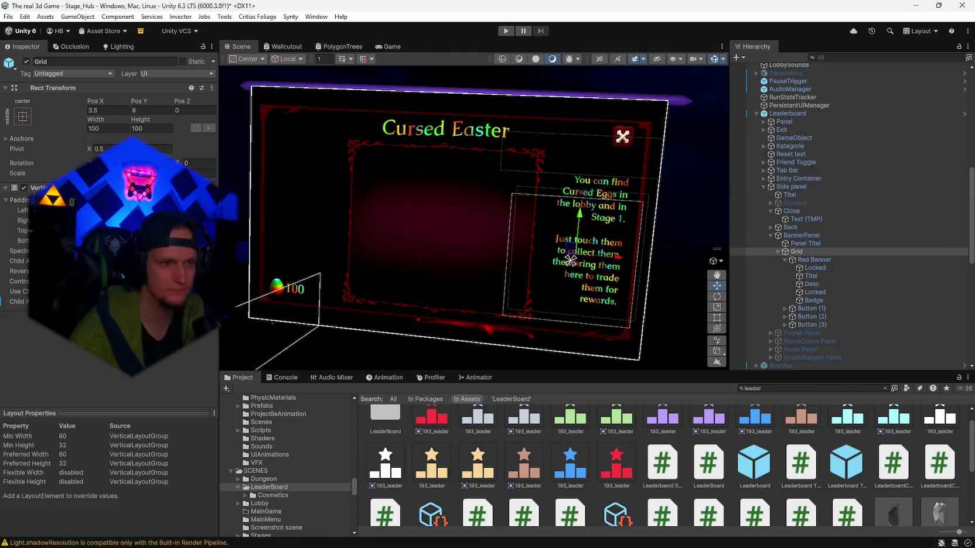
Step: Re-enter Play mode with Ctrl+P
key(ctrl+p)
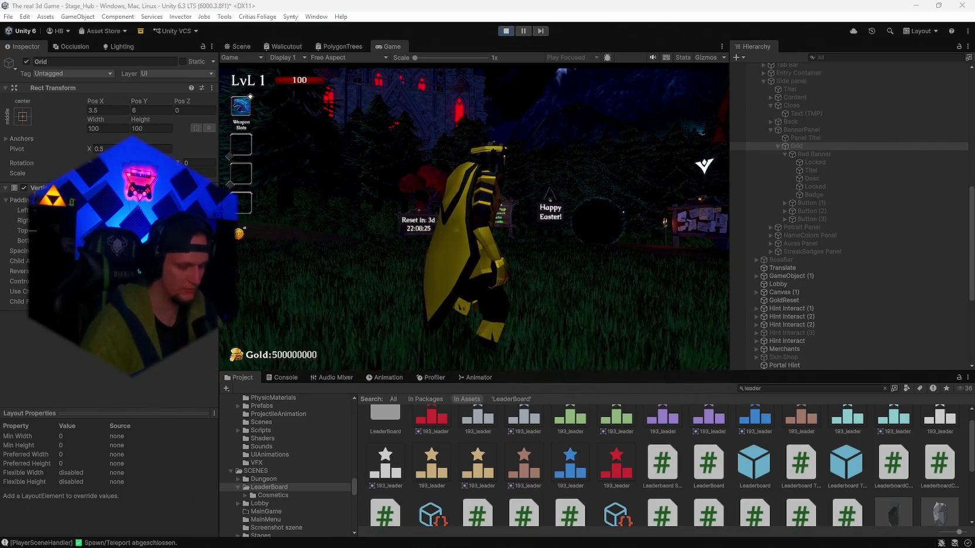
Step: Walk to the sign, view the Banners page again, stop playing, and open the Leaderboard prefab
key(w)
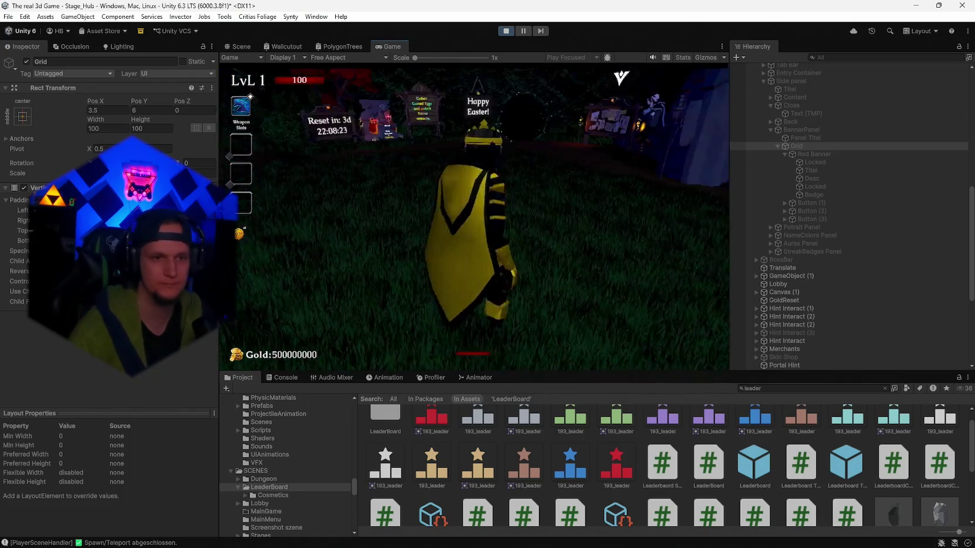
key(e)
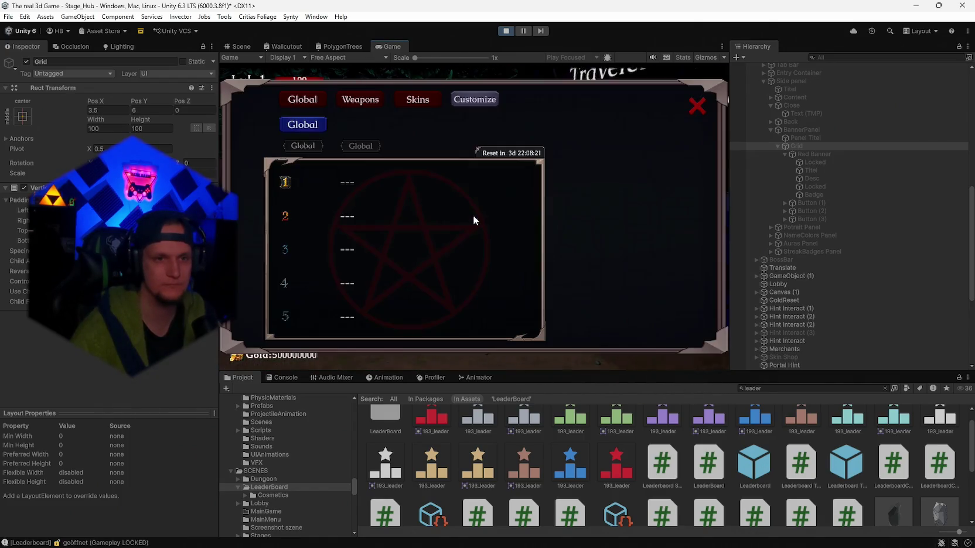
key(Escape)
key(e)
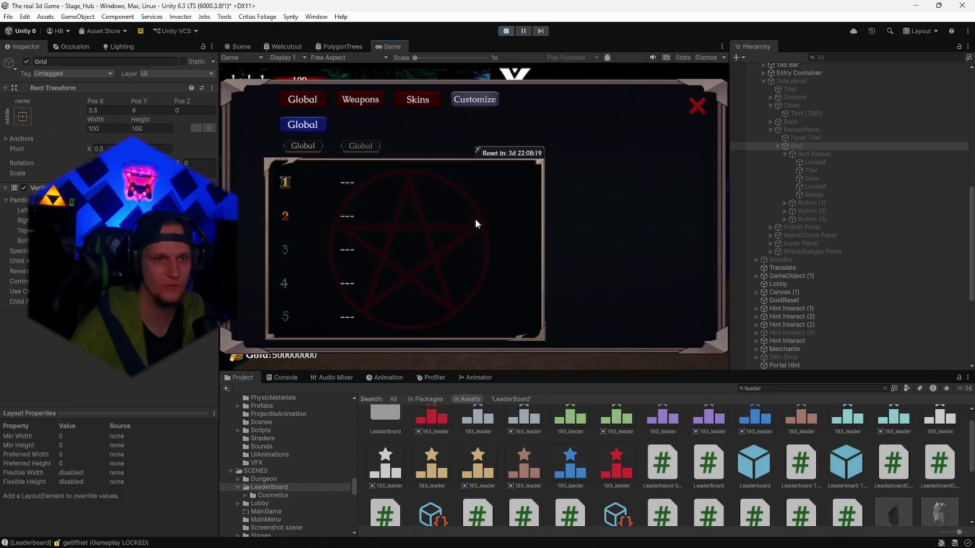
click(464, 100)
click(627, 227)
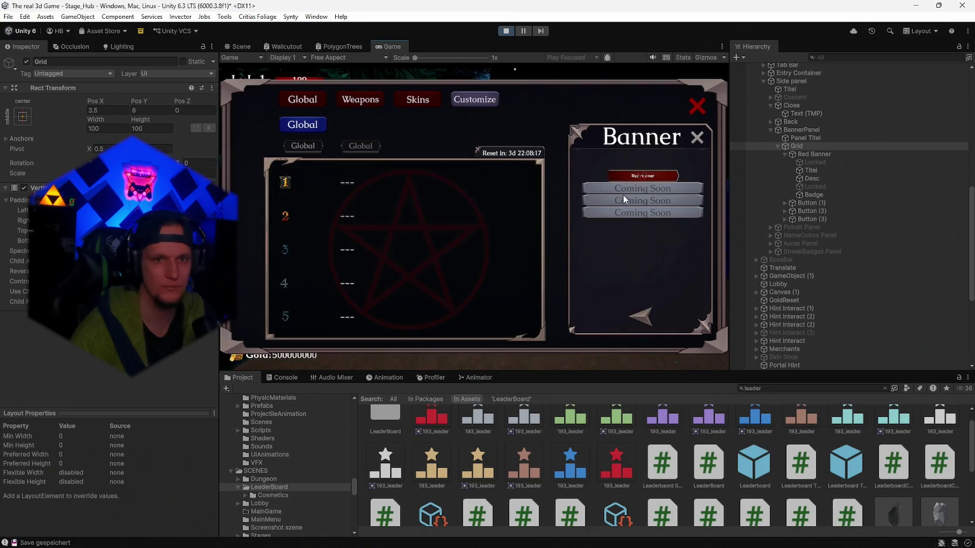
click(505, 30)
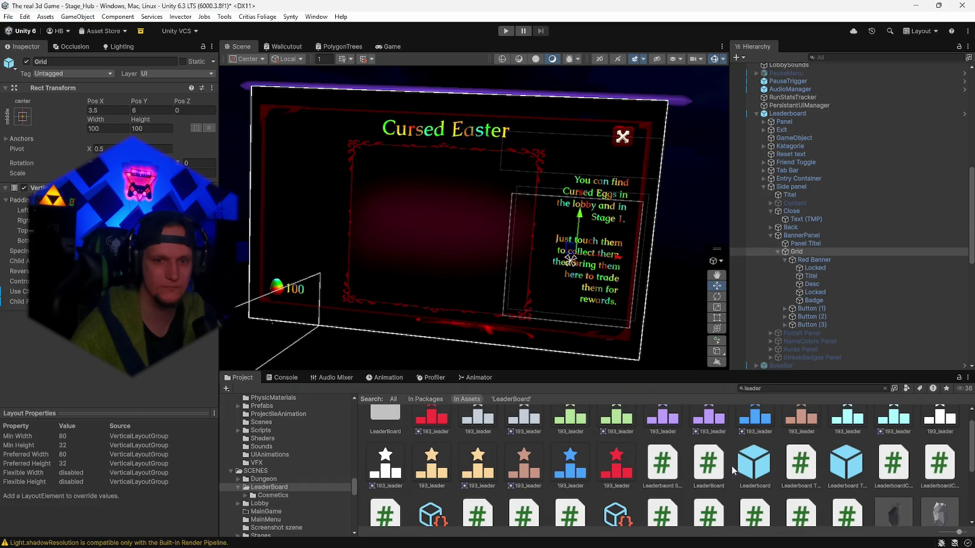
click(964, 114)
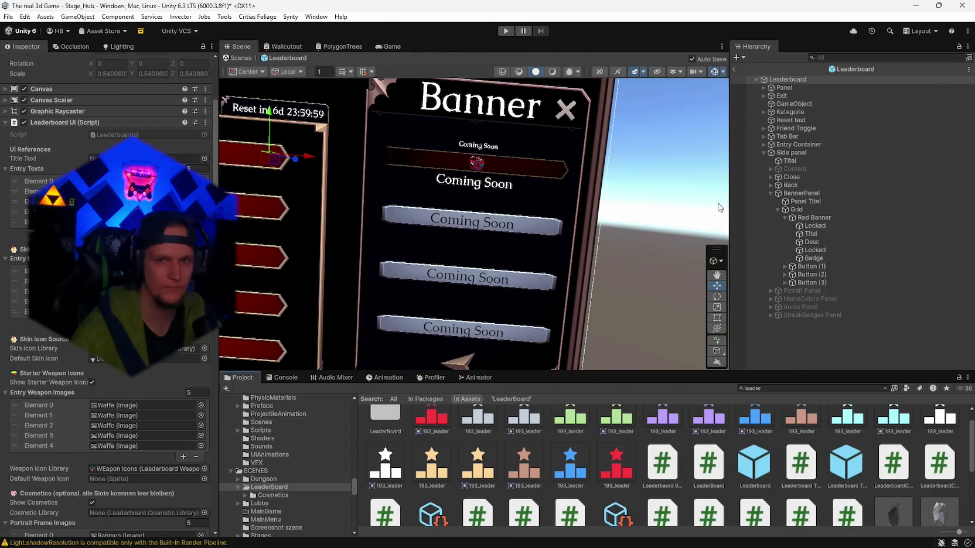
Step: Check Red Banner and Grid in the prefab, exit Prefab Mode, and reselect them in the scene
click(814, 217)
click(459, 279)
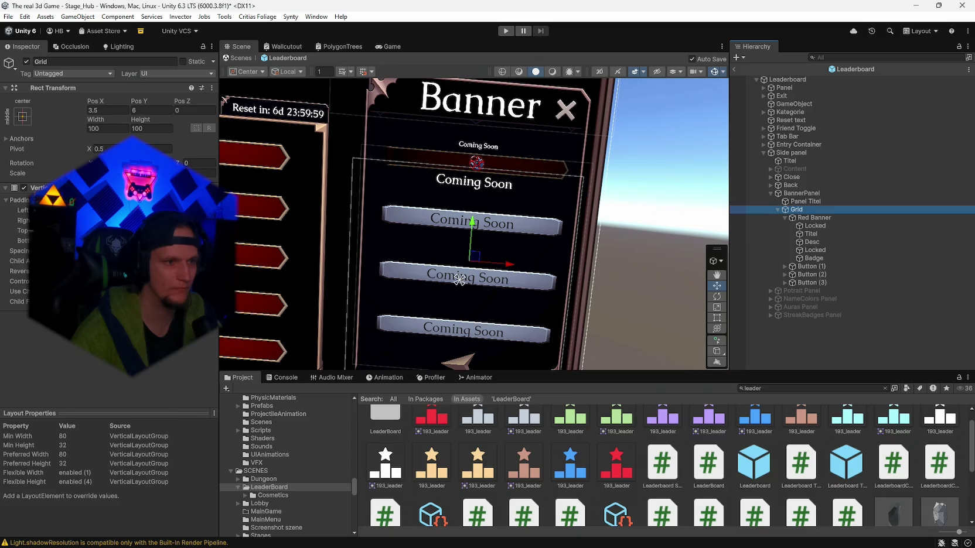
click(735, 71)
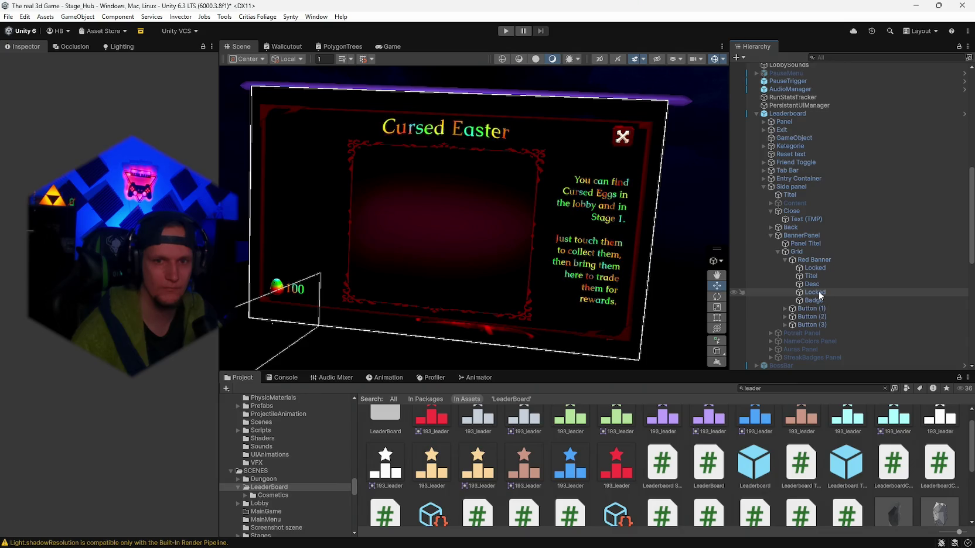
click(814, 261)
scroll(146, 234, down, 5)
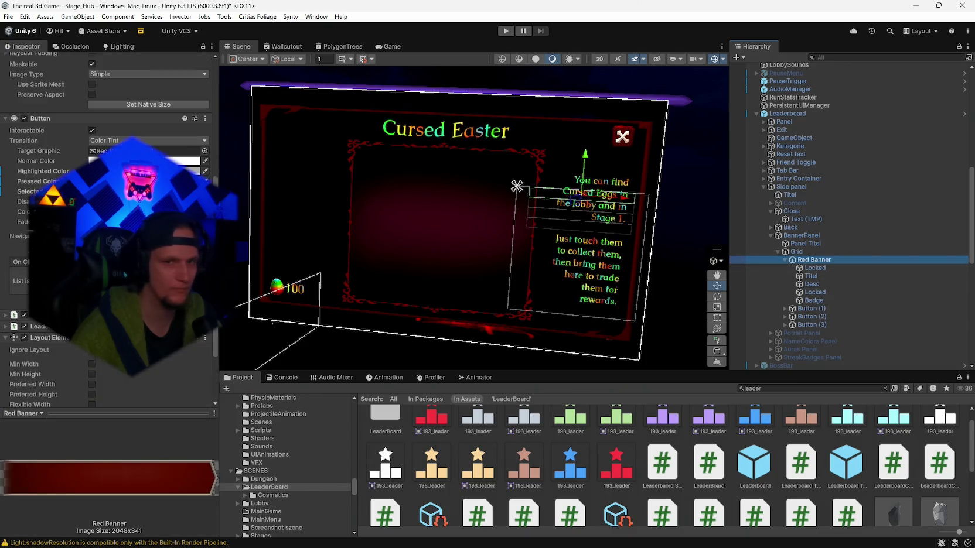
click(806, 253)
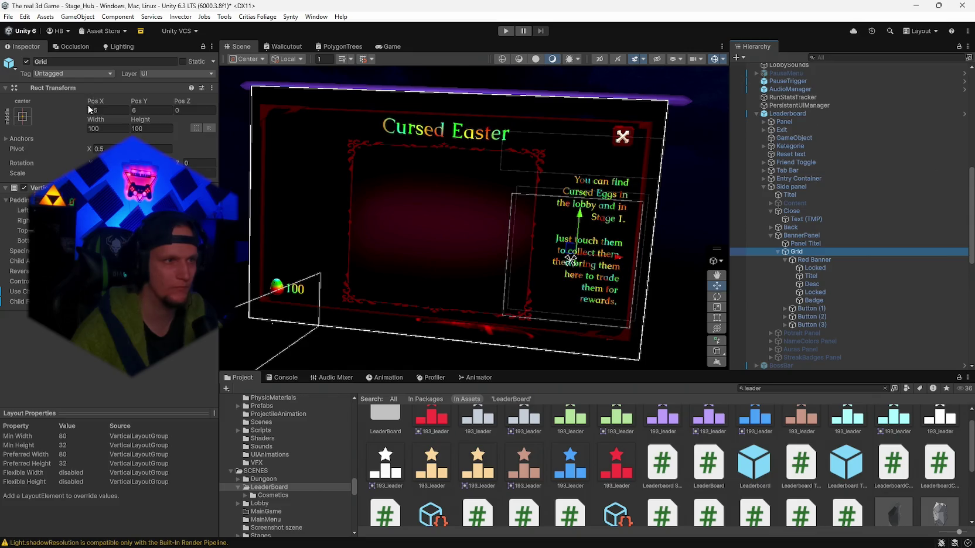
click(69, 74)
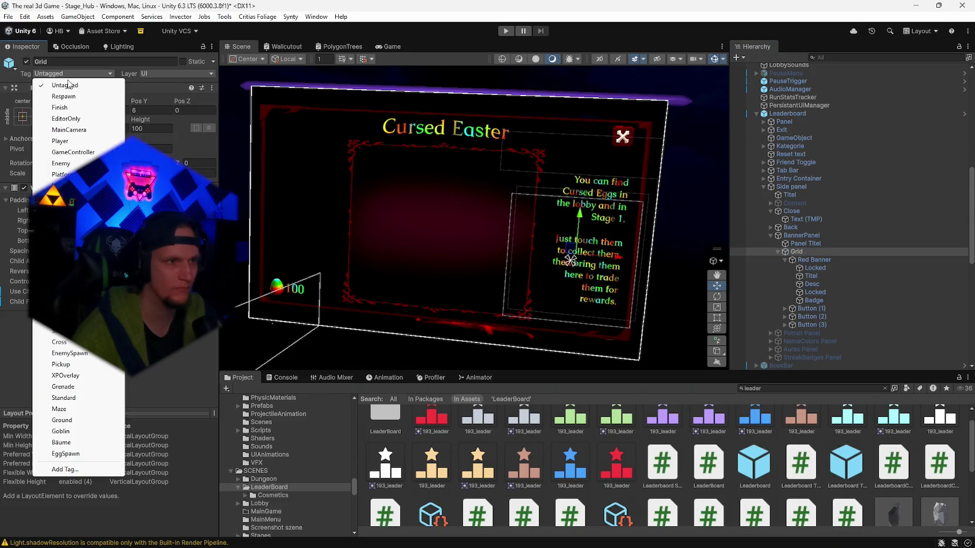
key(Escape)
scroll(820, 234, up, 3)
Step: Select the Leaderboard root and Apply All its prefab overrides
click(787, 174)
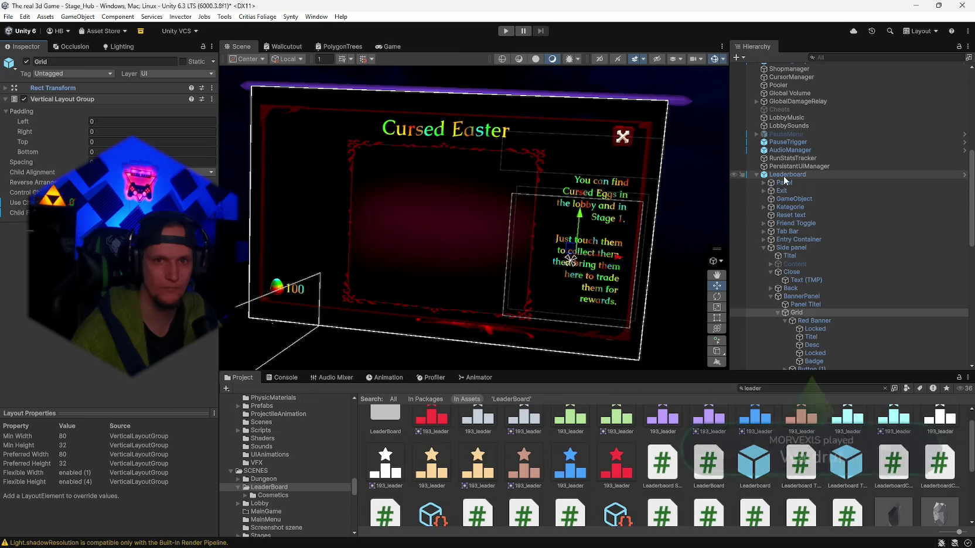
click(69, 74)
click(65, 98)
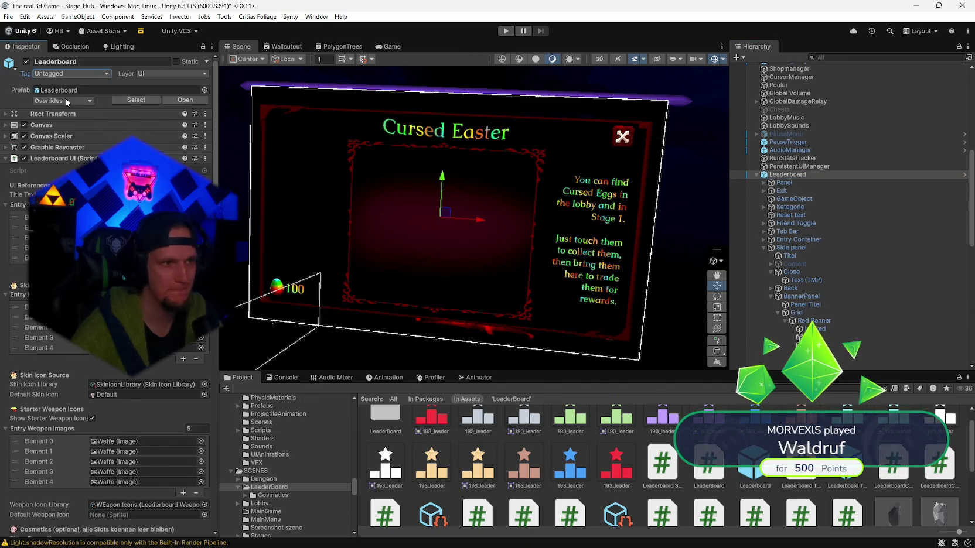
click(64, 101)
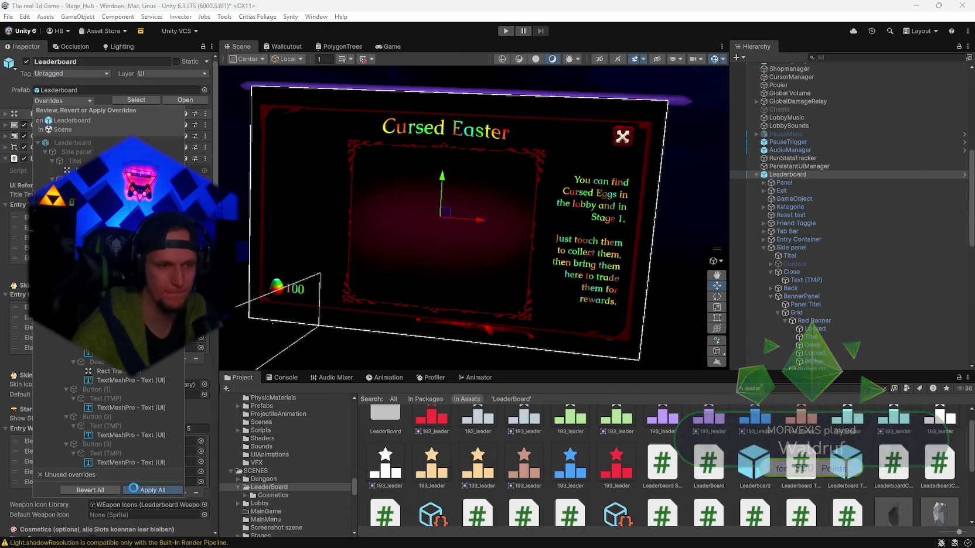
click(136, 486)
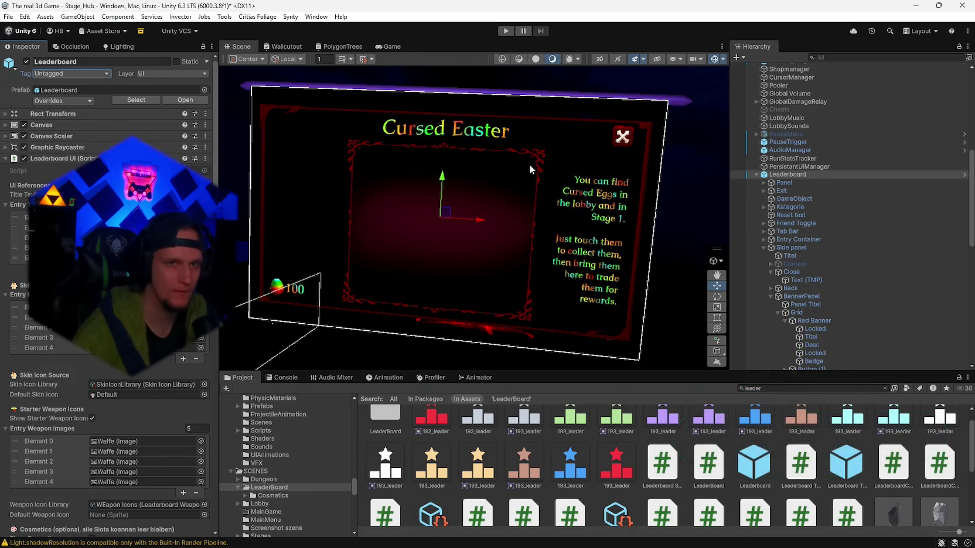
scroll(797, 300, down, 10)
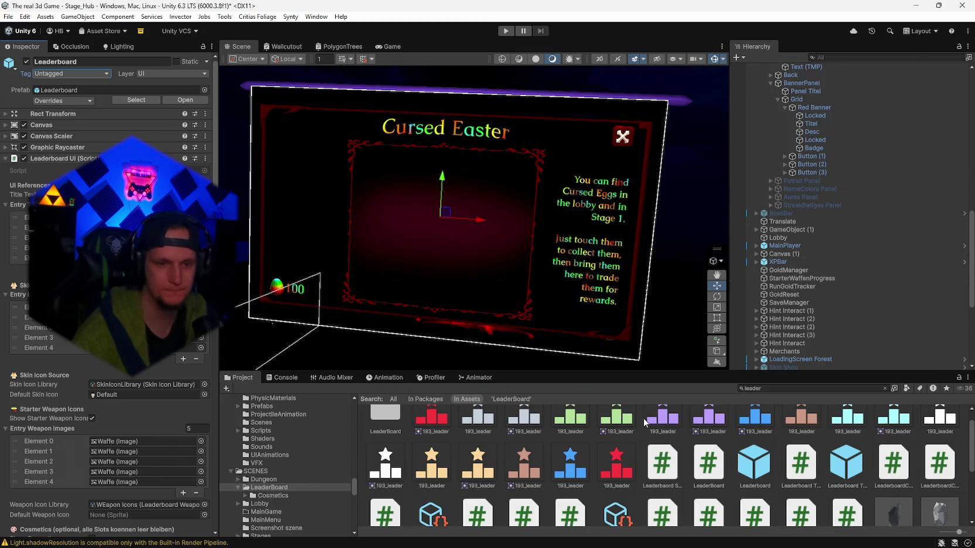
double_click(757, 472)
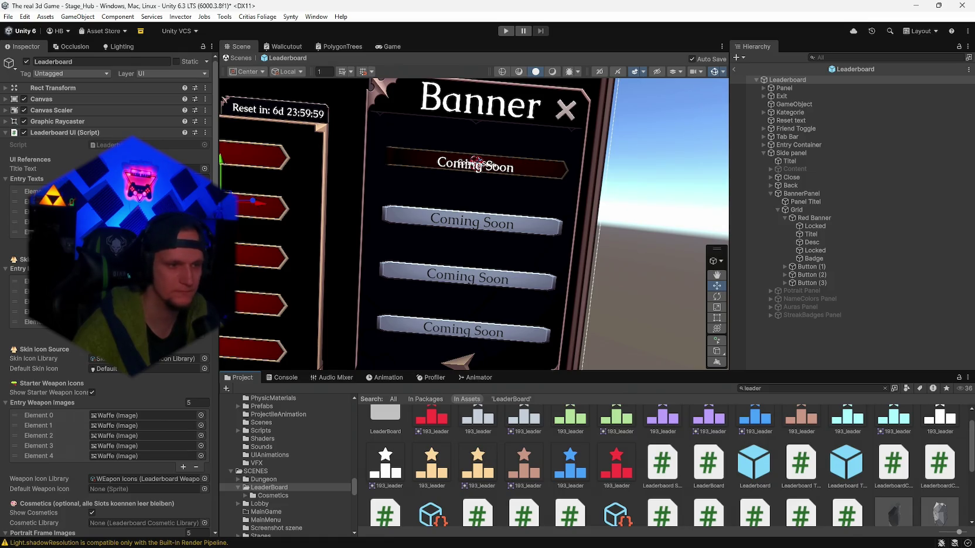
scroll(105, 293, down, 10)
scroll(105, 293, down, 5)
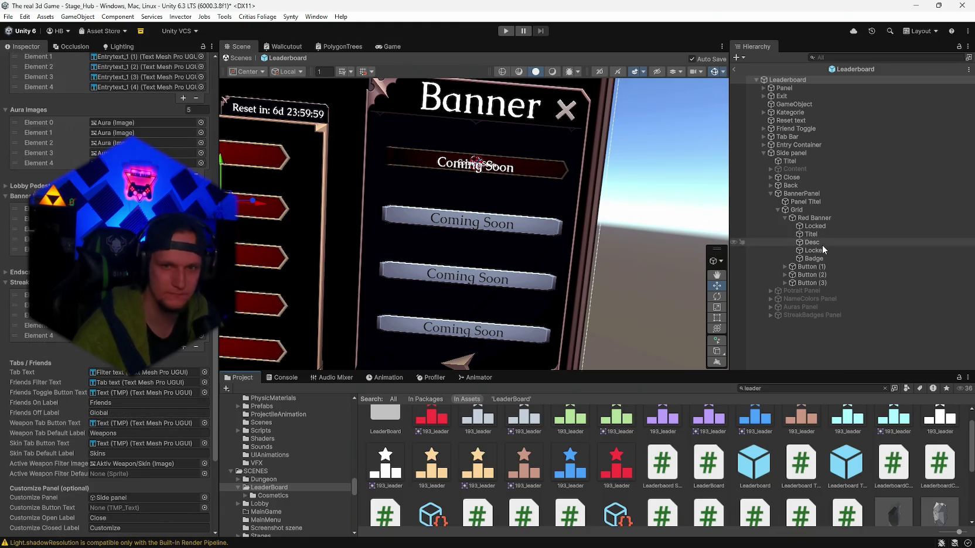
click(811, 218)
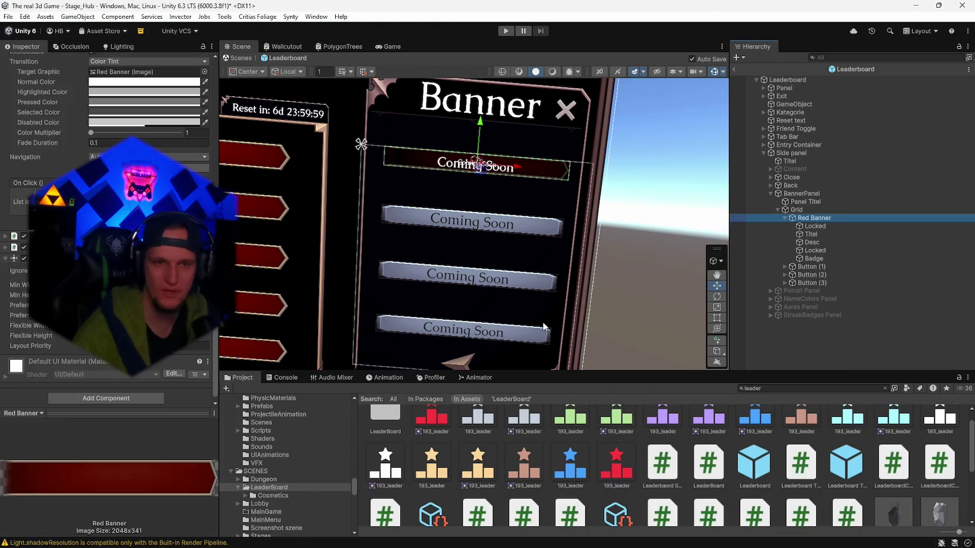
click(785, 235)
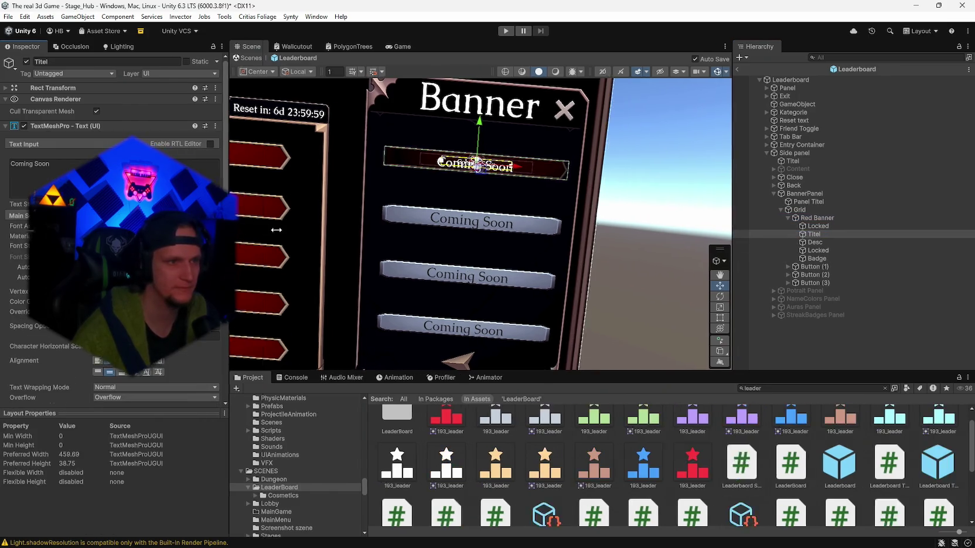
drag(218, 245, 281, 246)
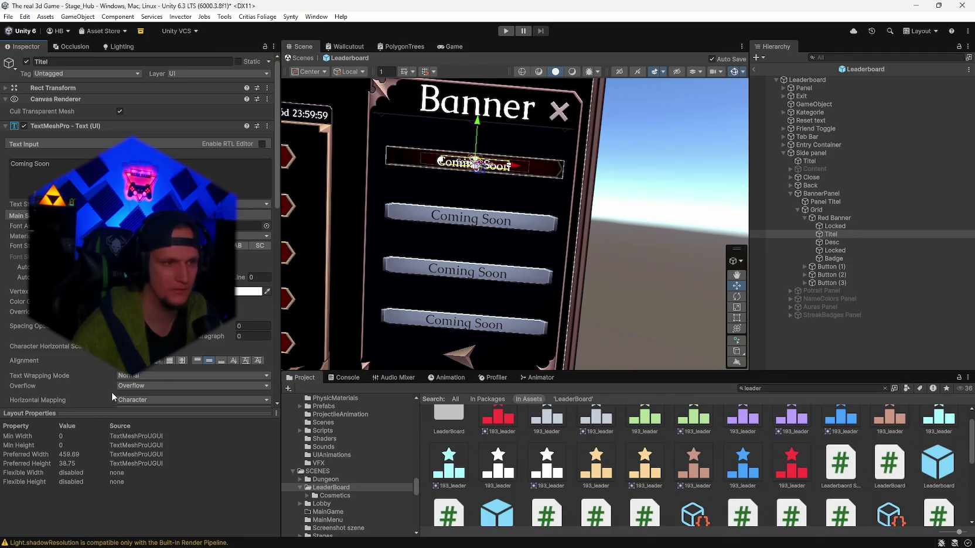
click(5, 127)
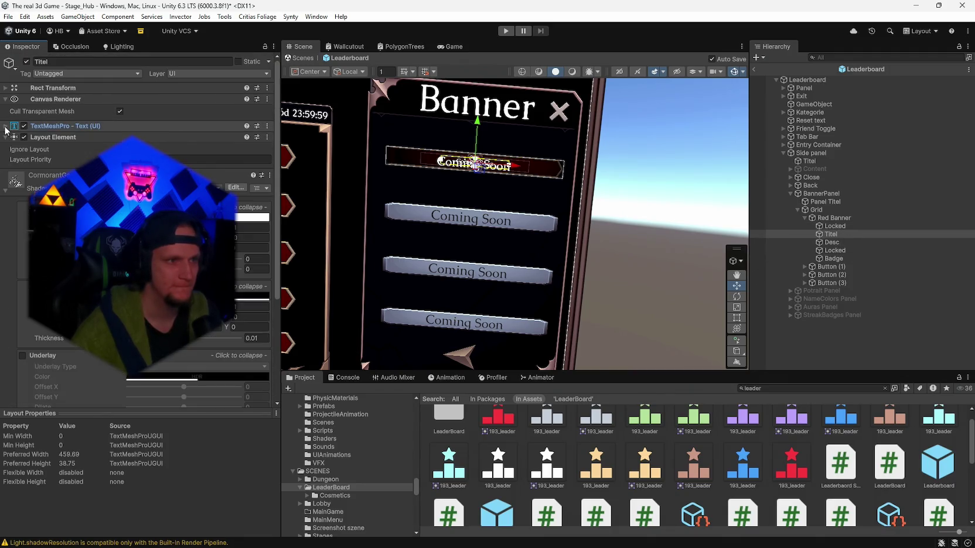
click(5, 192)
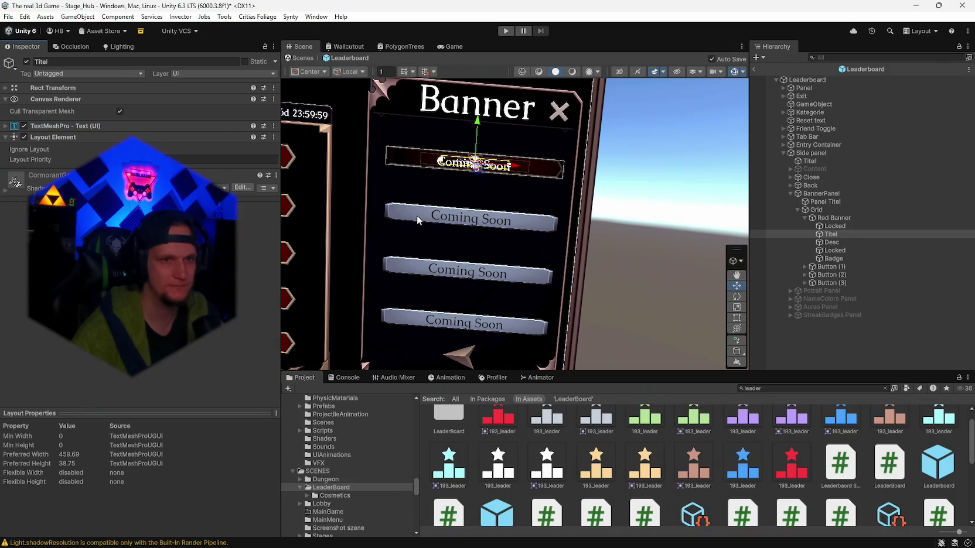
drag(551, 202, 574, 213)
click(469, 238)
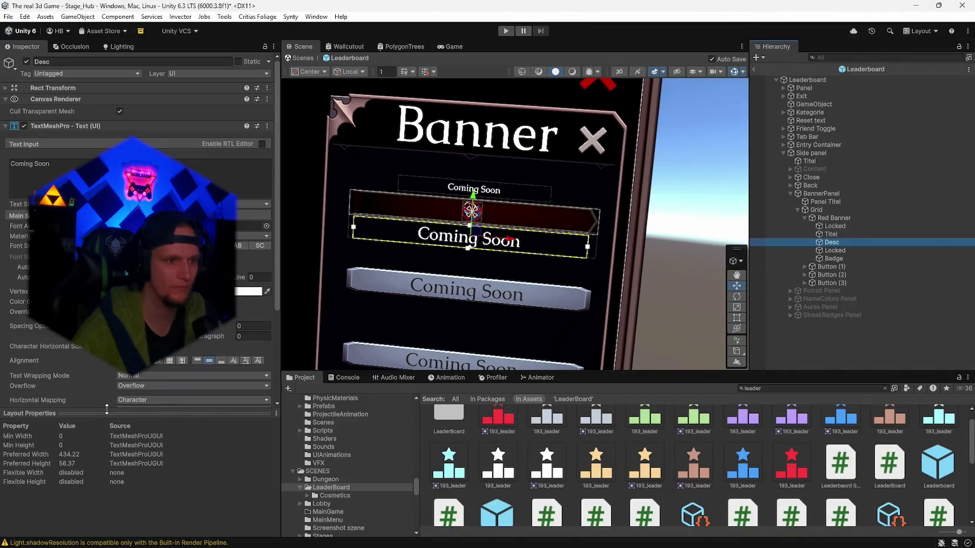
drag(107, 409, 107, 527)
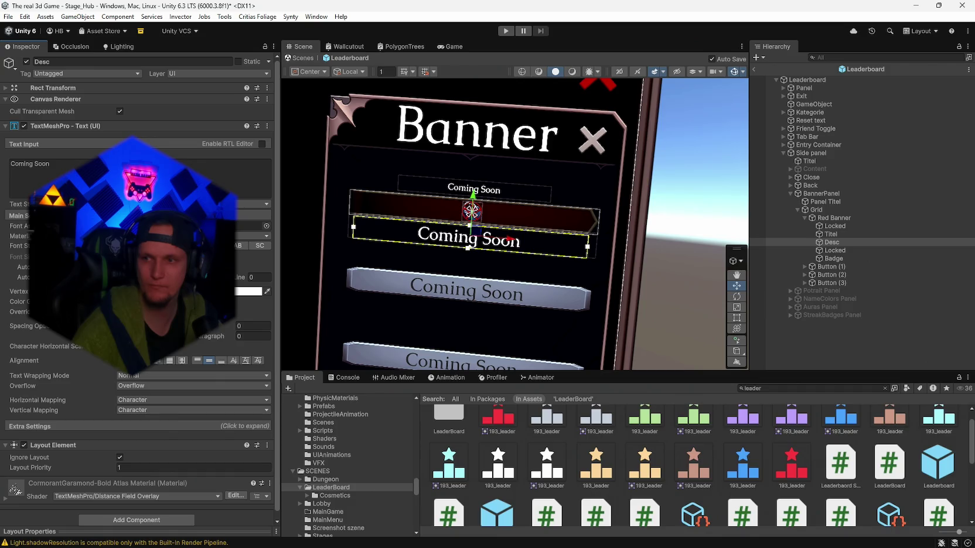
click(831, 234)
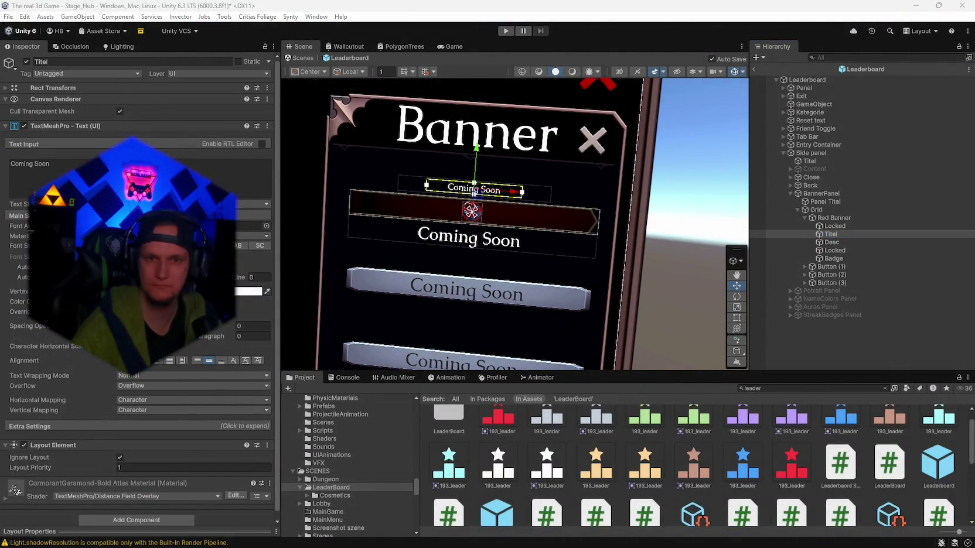
click(816, 210)
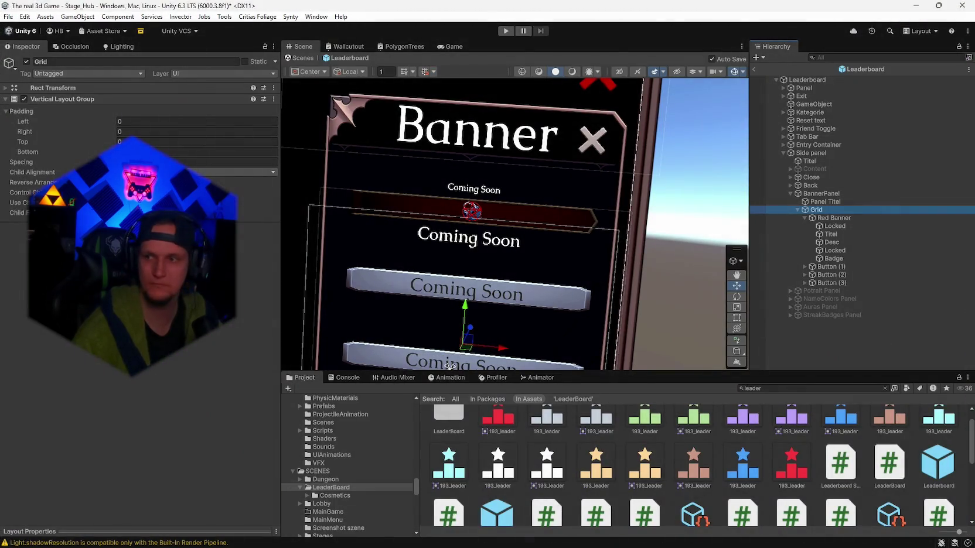
click(822, 193)
click(32, 91)
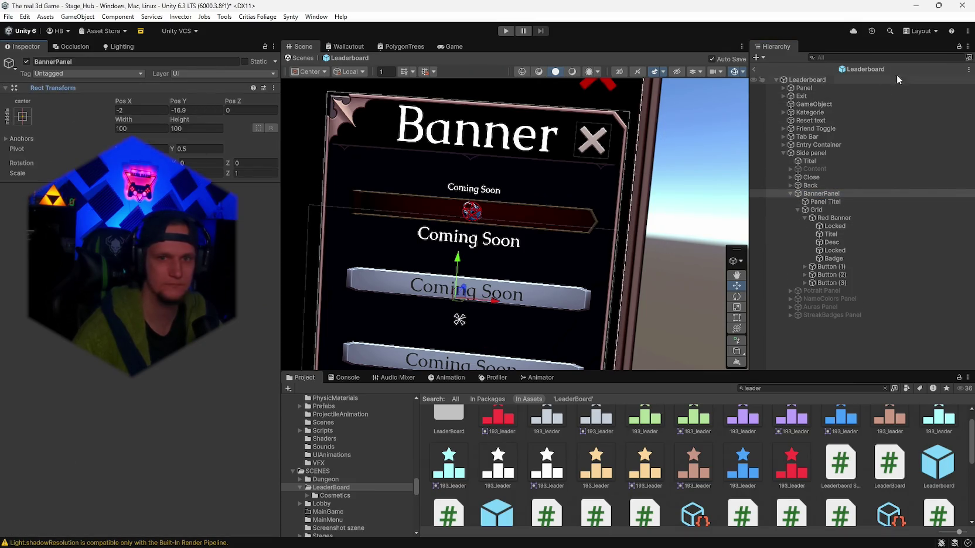
key(super+shift+s)
key(Escape)
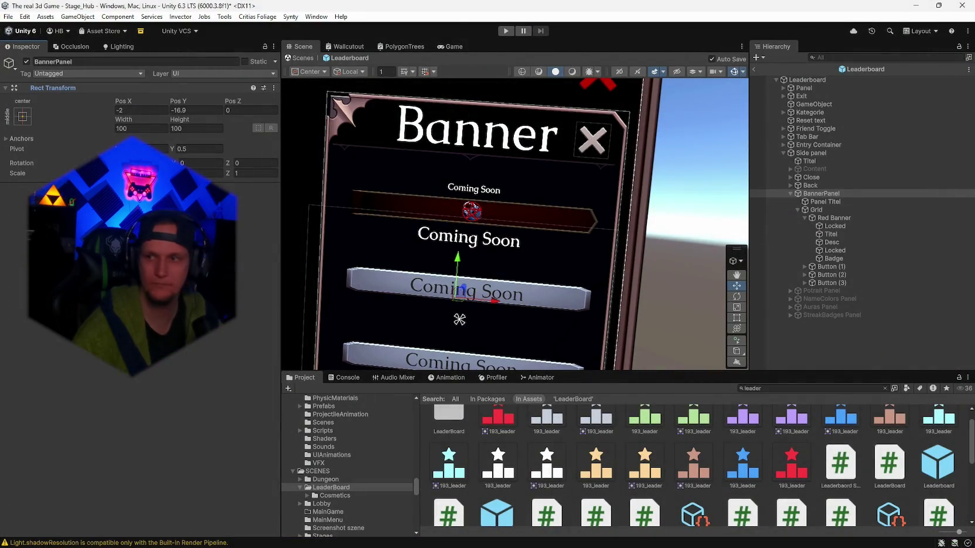
Step: Collapse the Side panel's Leaderboard component, take a screen snip, and enter Play mode
click(805, 153)
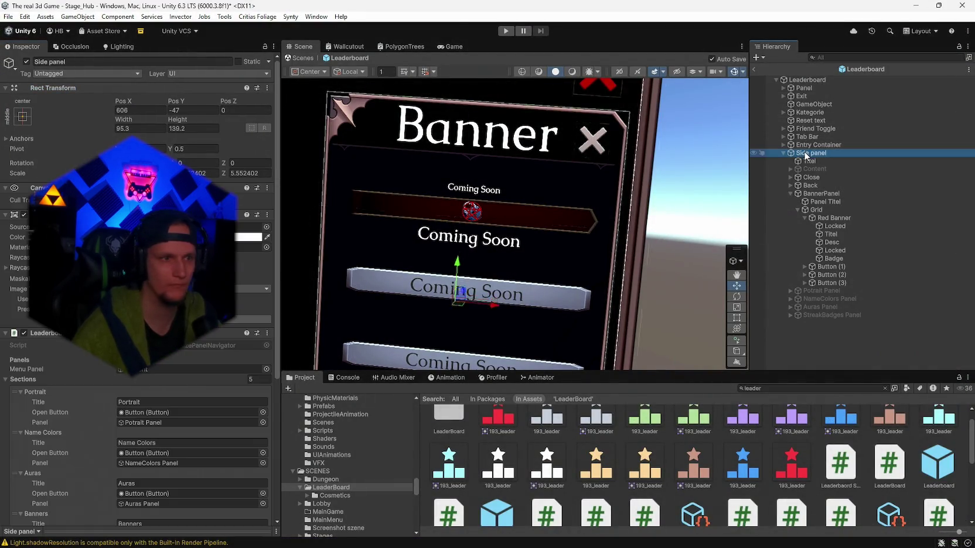
click(6, 333)
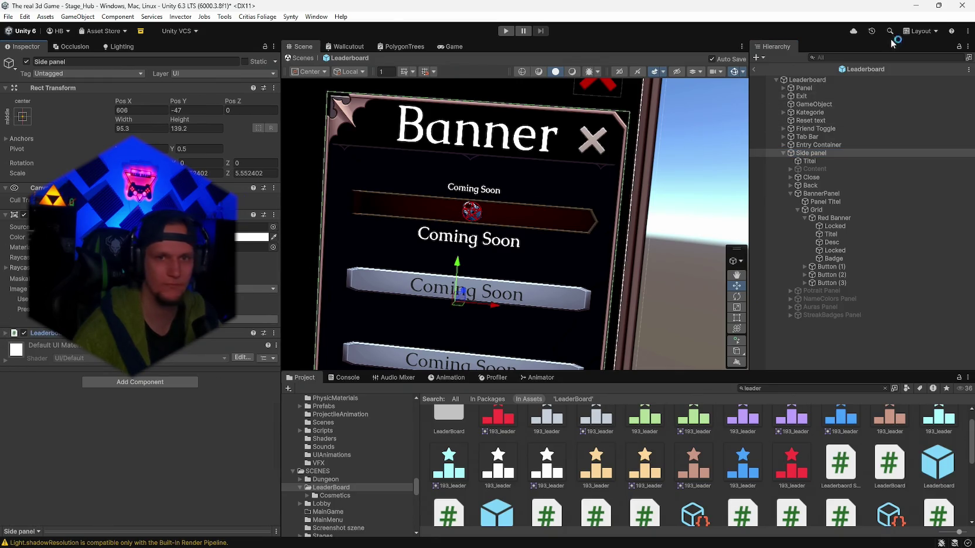
key(super+shift+s)
mouse_move(968, 5)
mouse_down()
mouse_move(73, 478)
mouse_move(2, 546)
mouse_up()
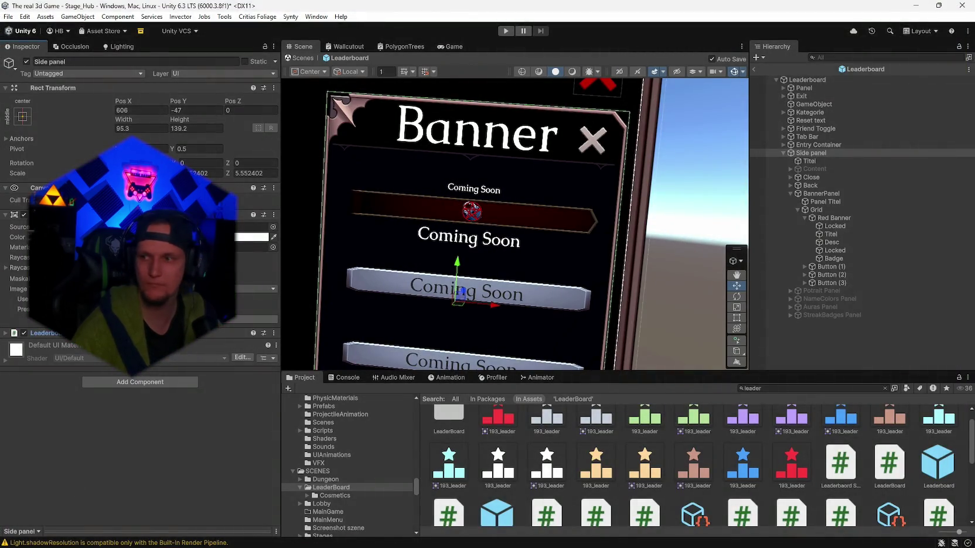
click(504, 30)
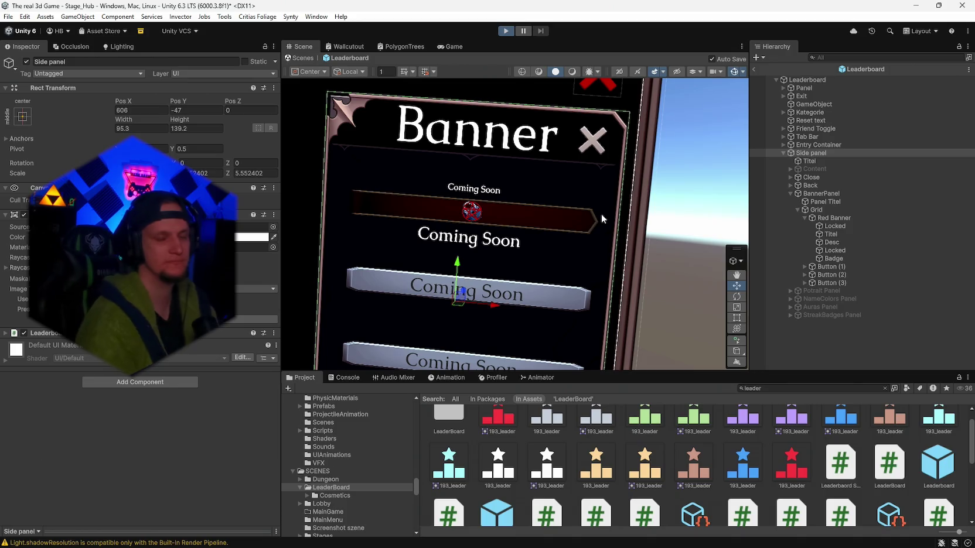
key(ctrl+p)
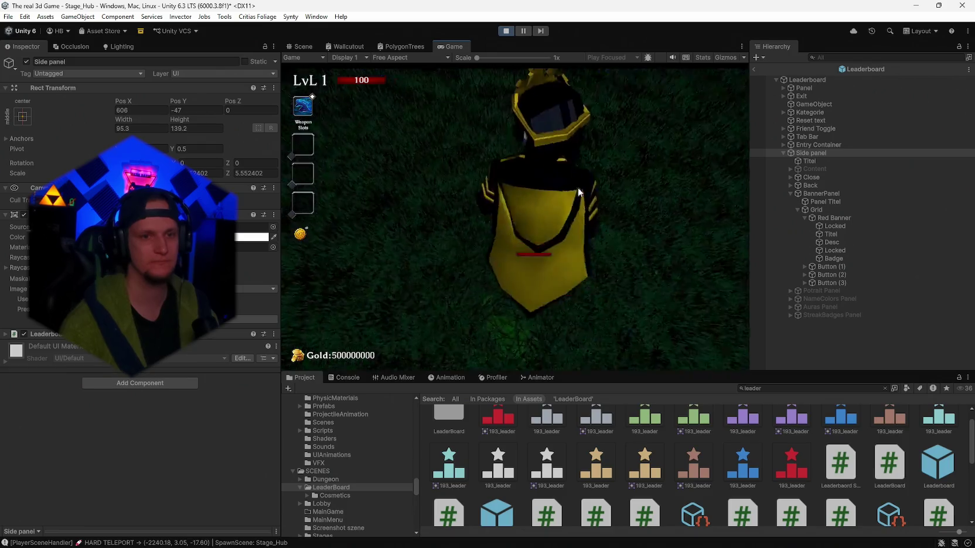
Step: Walk to the notice board and open the leaderboard's Customize > Banners panel
key(w)
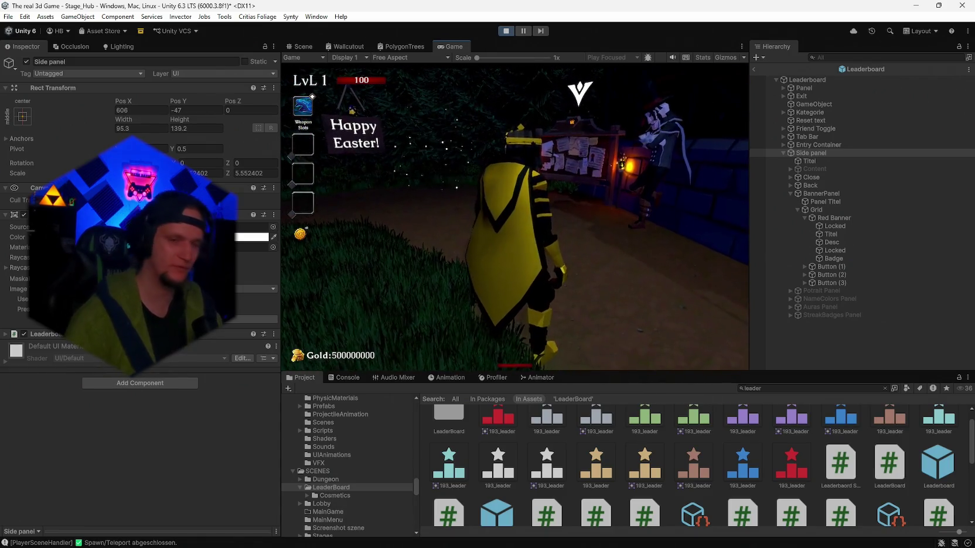
key(e)
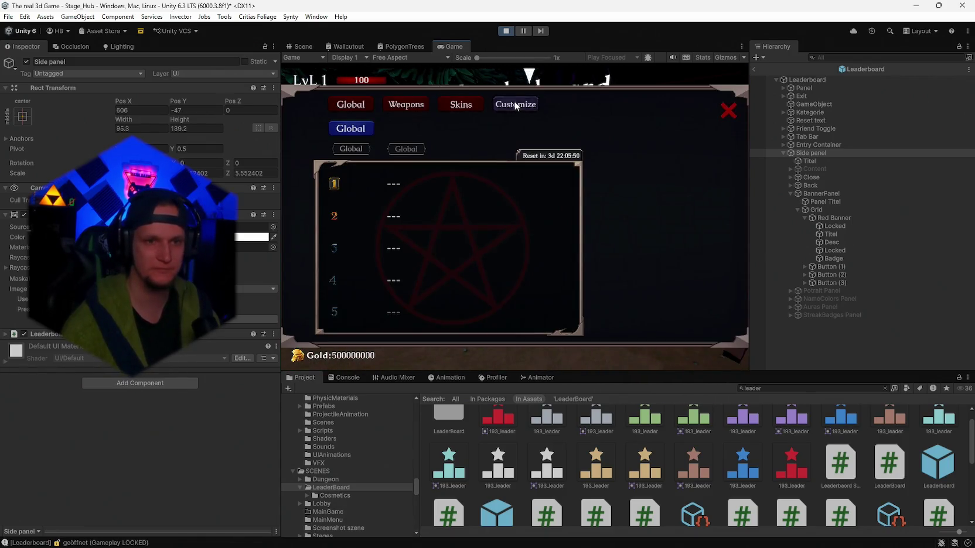
click(515, 106)
click(676, 226)
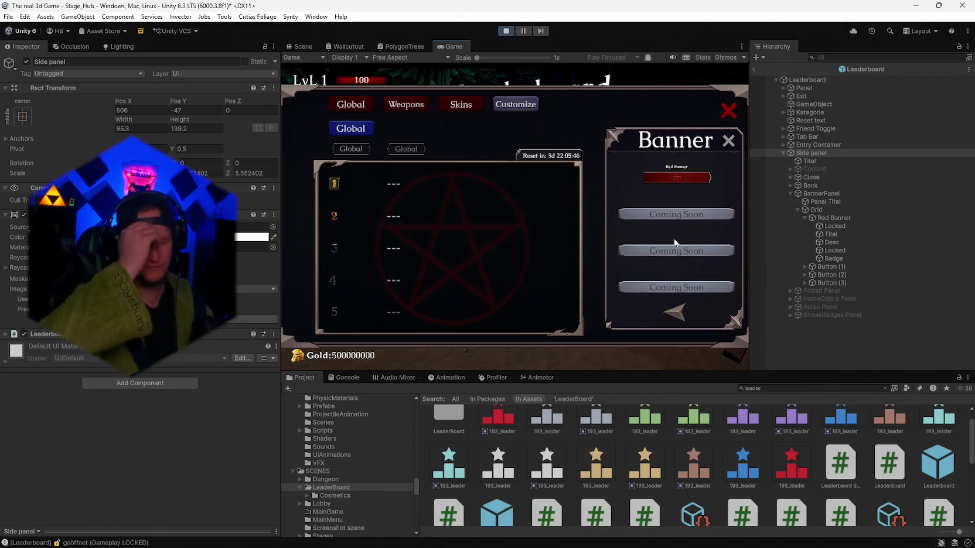
Step: Equip the Red Banner in the maximized Game view, restore the editor layout, and stop play mode
double_click(453, 47)
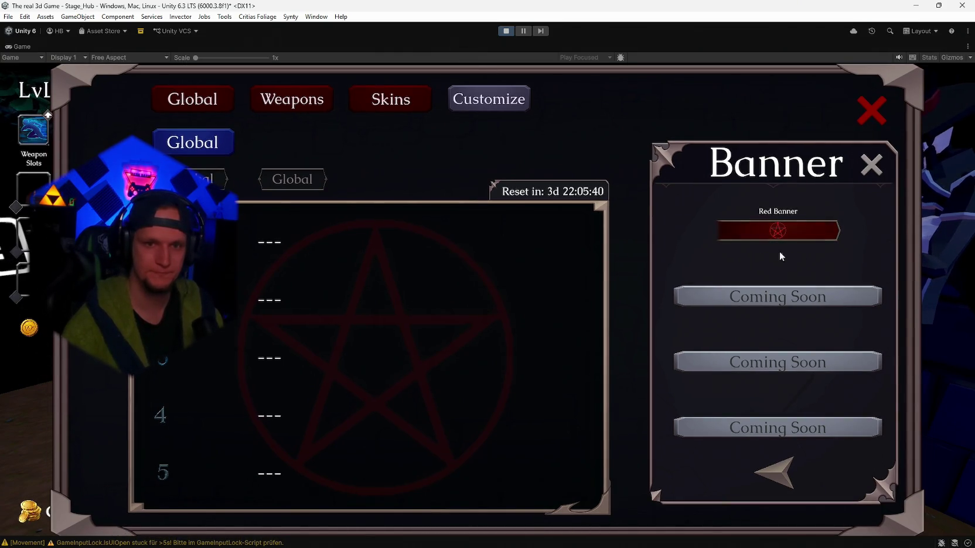
click(778, 231)
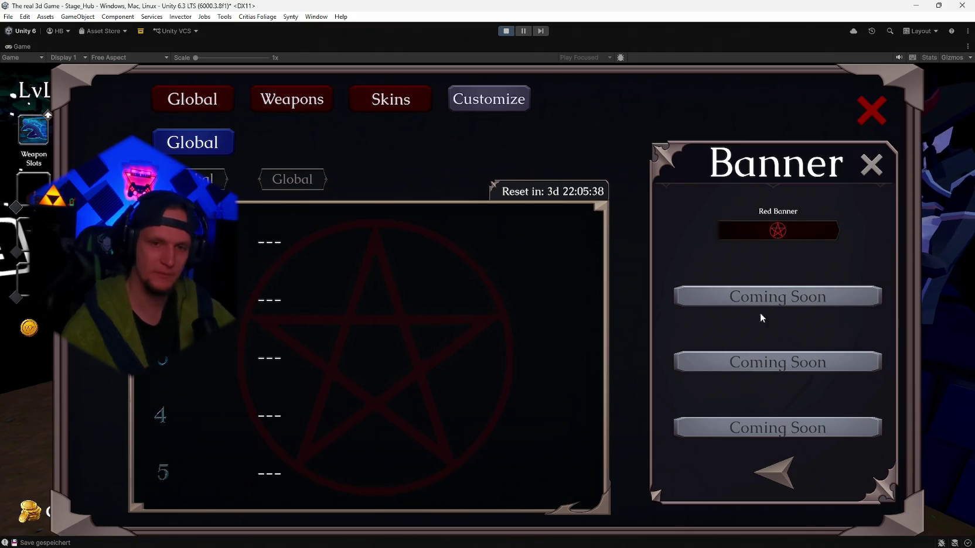
key(shift+space)
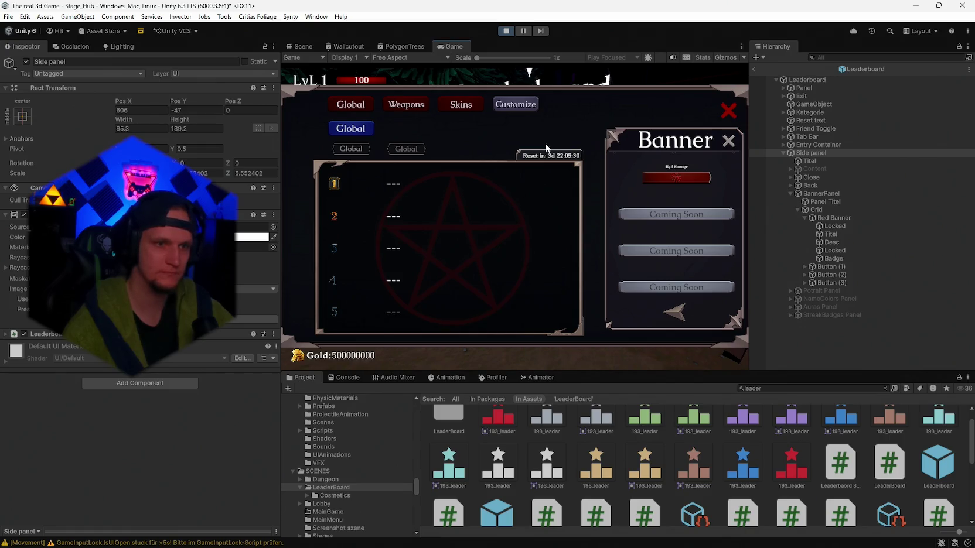
click(9, 17)
click(22, 39)
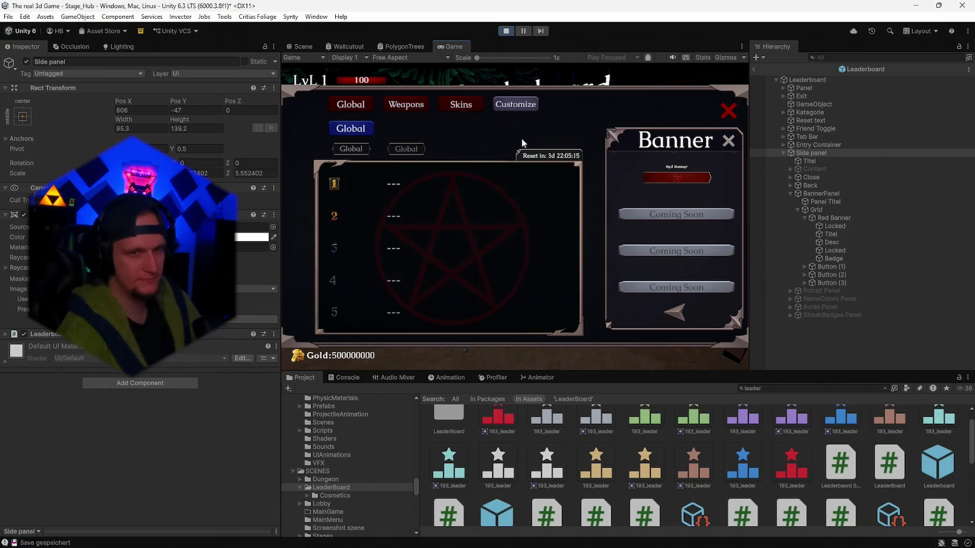
click(506, 30)
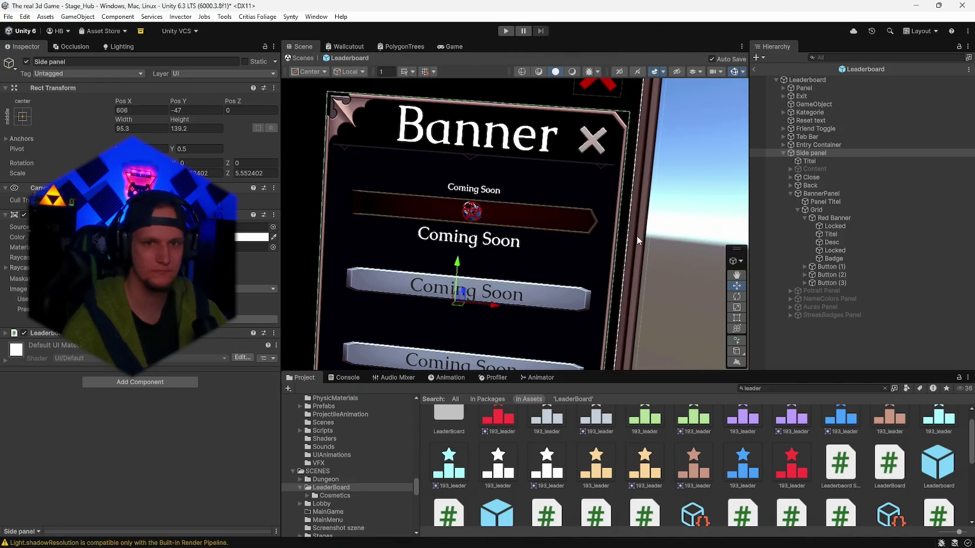
Step: Look through the Red Banner's Locked and Desc children, then select its Titel text
click(833, 226)
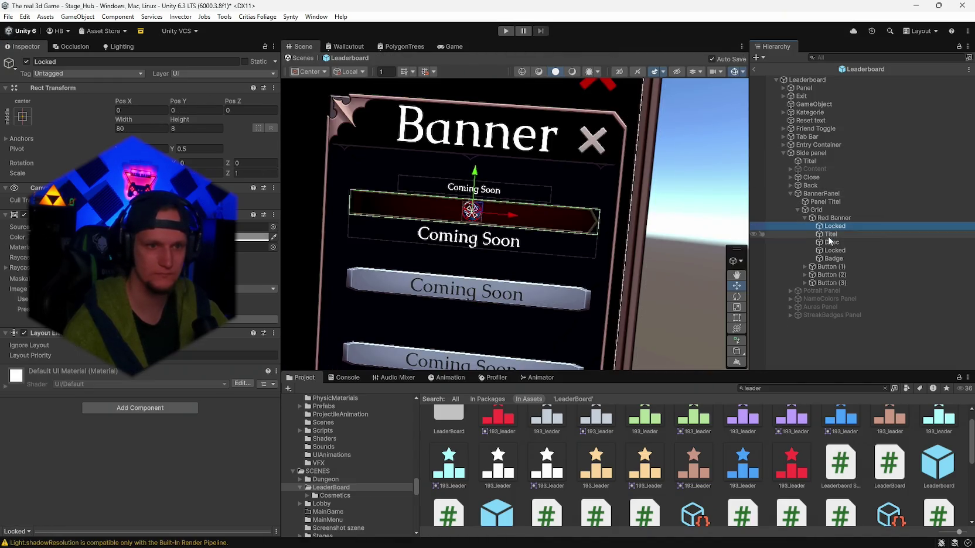
click(832, 241)
key(f)
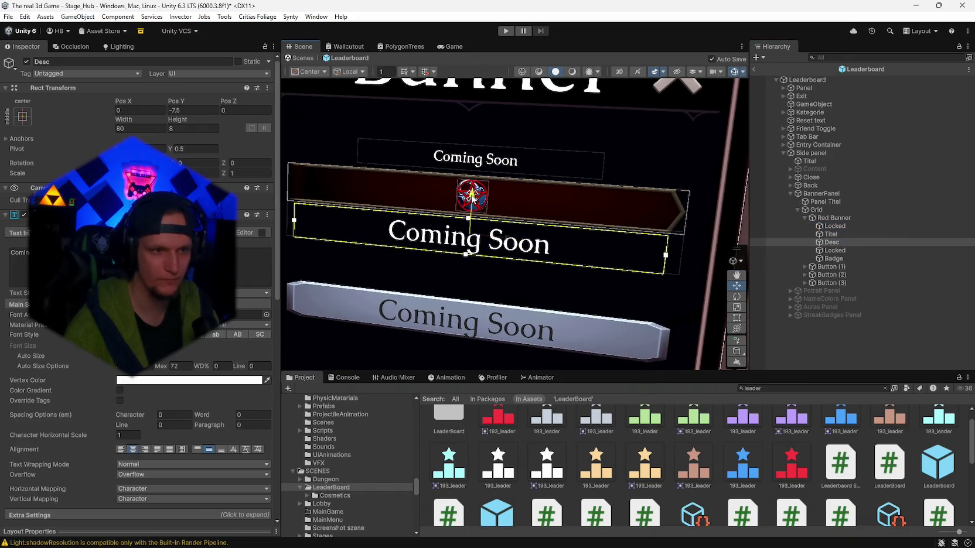
click(835, 250)
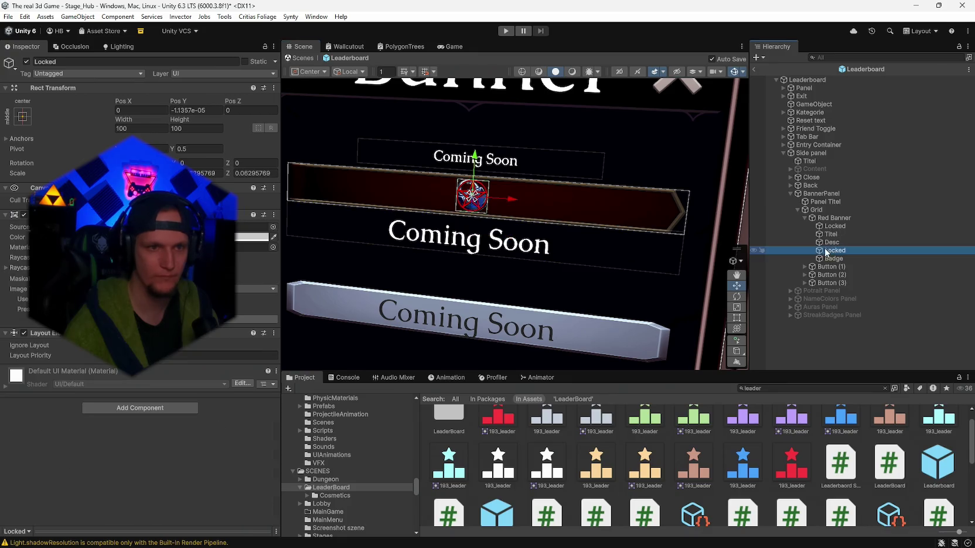
click(834, 235)
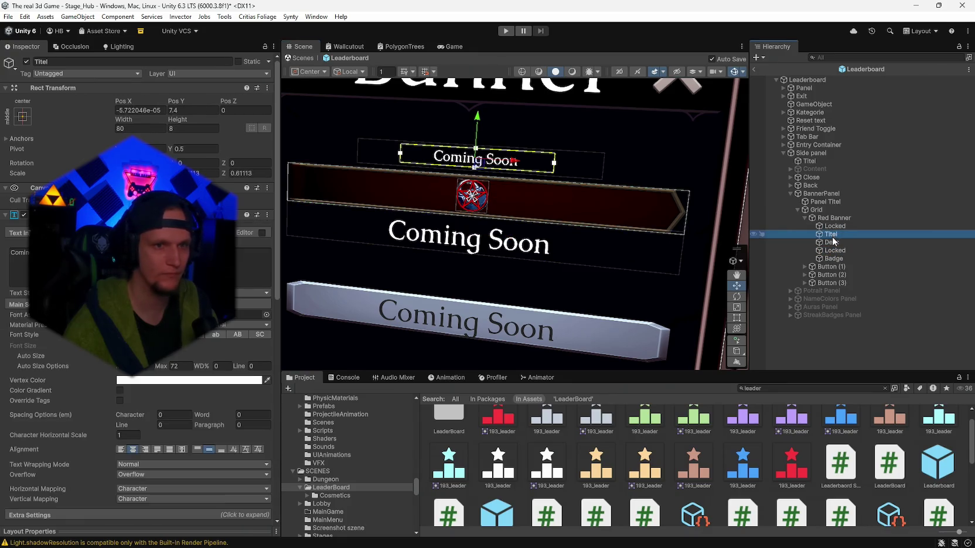
Step: Set the Titel's Rect Transform Pos X to 0 and clear the selection
click(139, 110)
text(0)
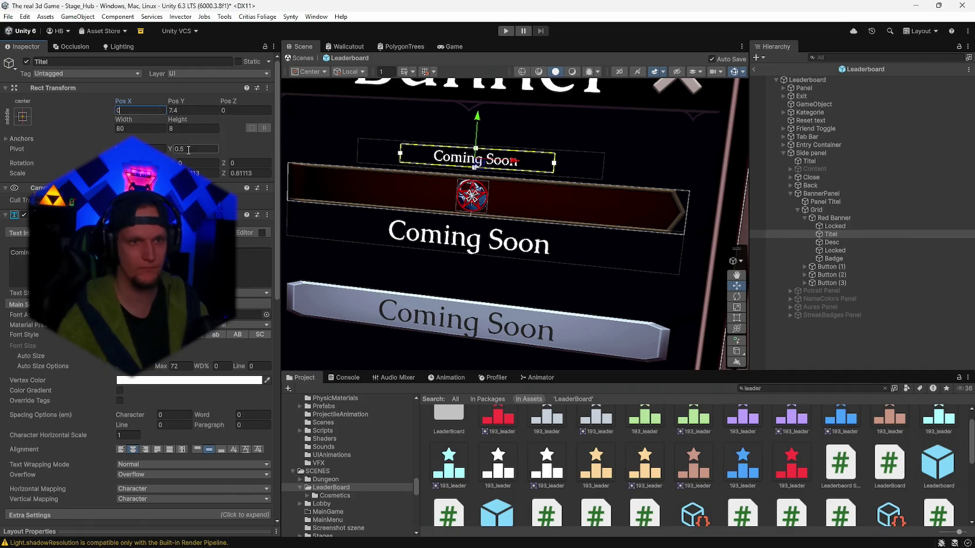
key(Return)
scroll(482, 253, down, 3)
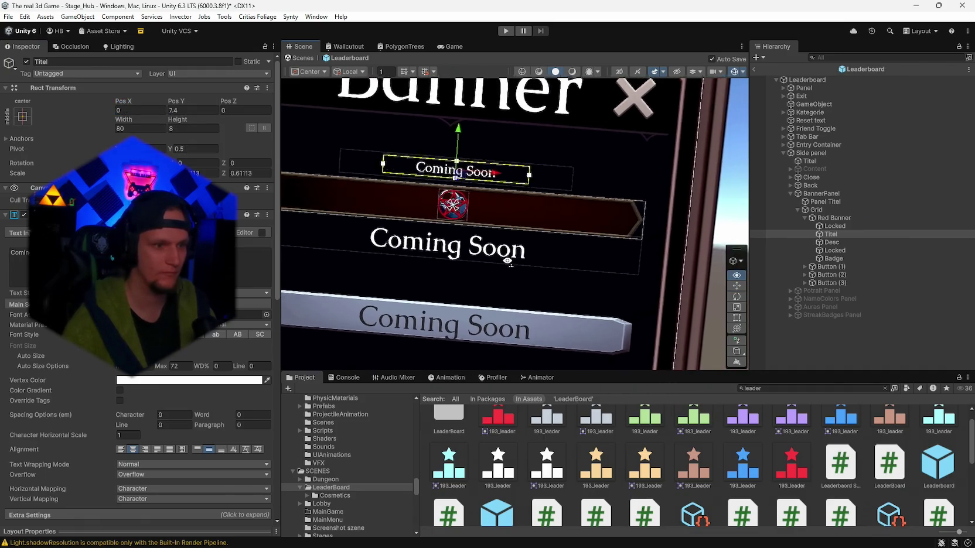
click(739, 198)
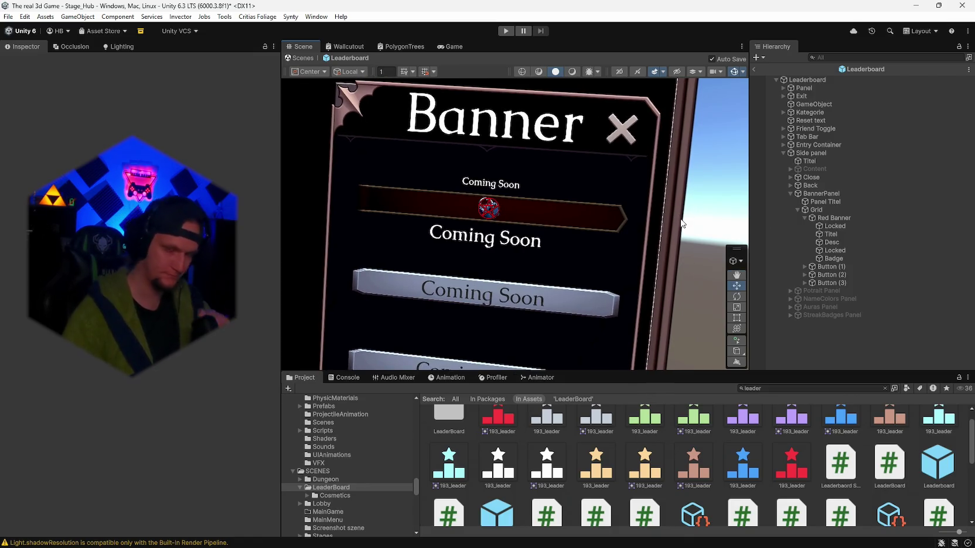
Step: Save the project from the File menu
click(9, 16)
click(7, 18)
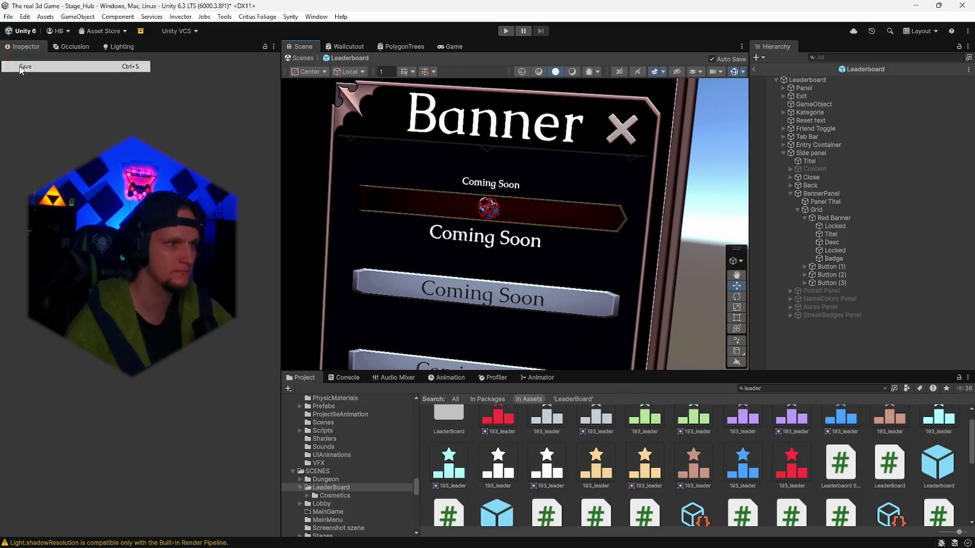
click(7, 18)
click(33, 126)
Step: Open the recent MainMenü scene, saving Stage_Hub changes, and bring Steam forward
click(9, 16)
mouse_move(76, 51)
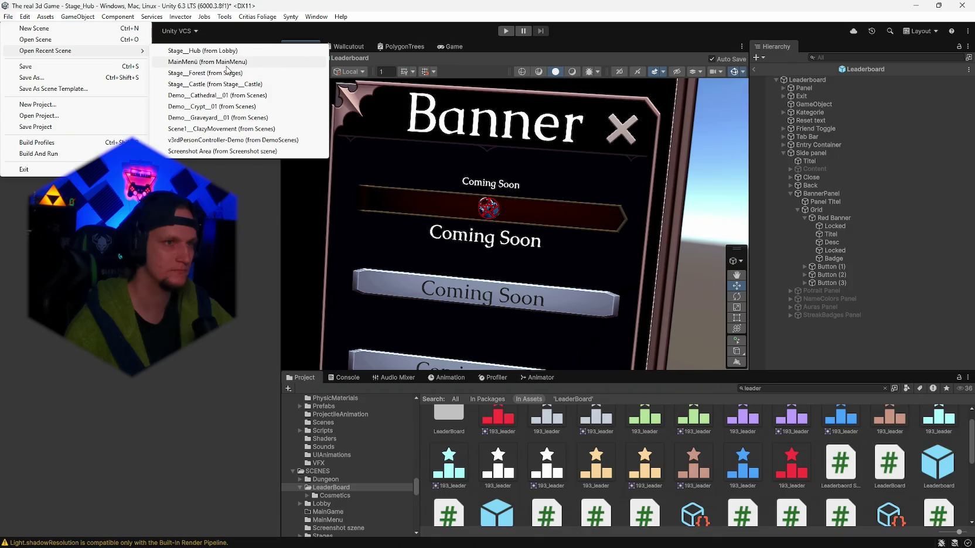
click(211, 71)
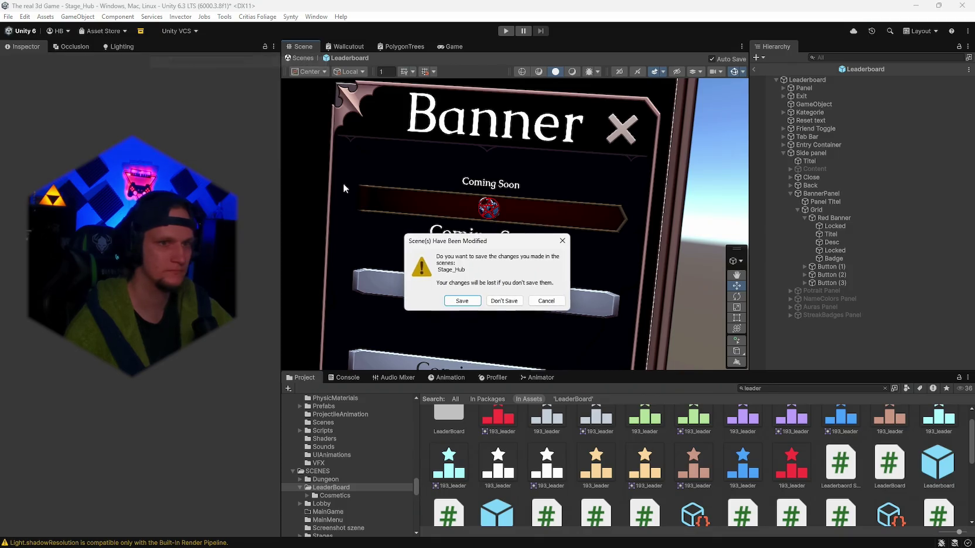
click(462, 301)
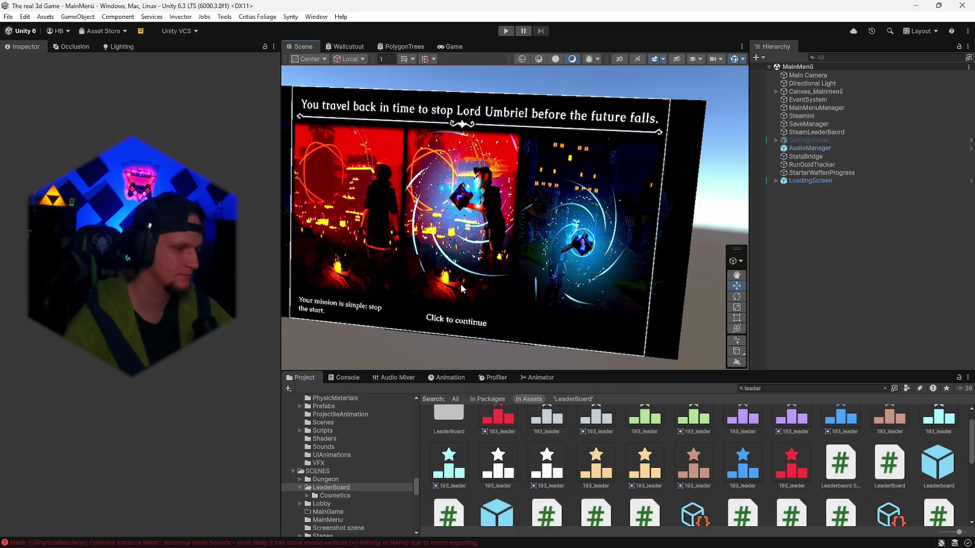
click(678, 536)
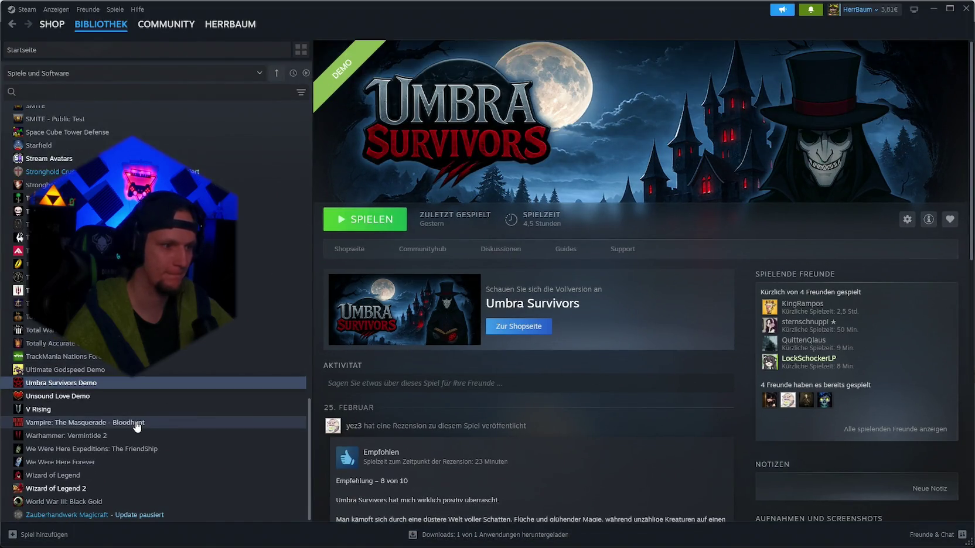
scroll(99, 383, up, 8)
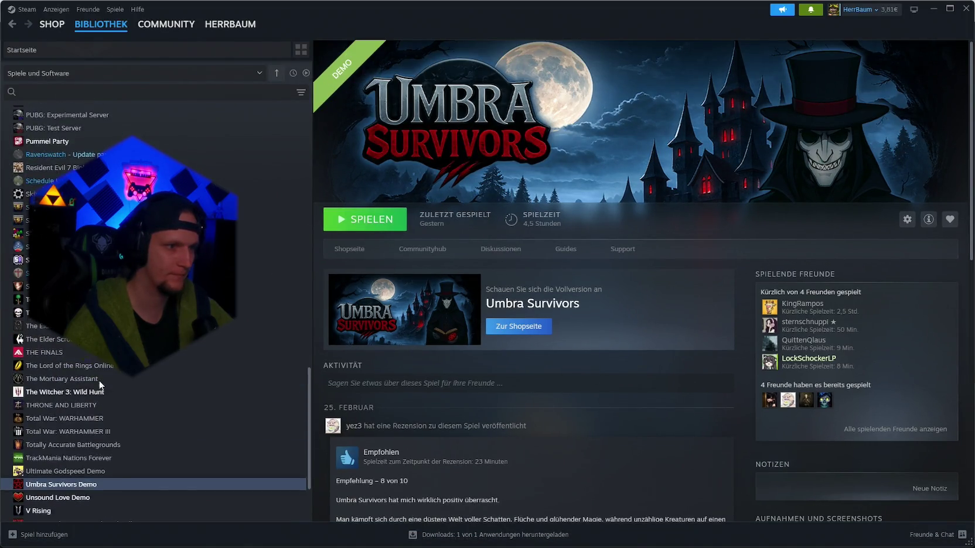
scroll(100, 384, up, 8)
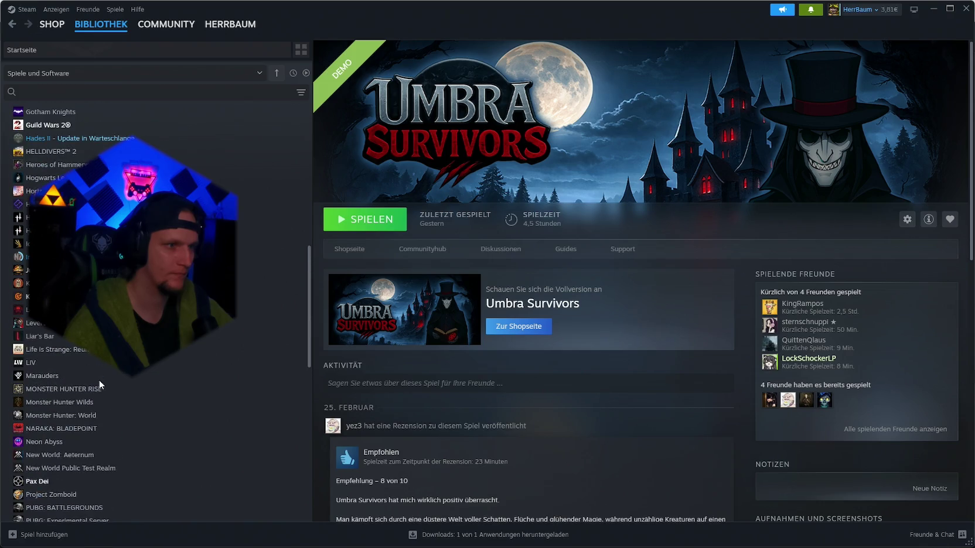
scroll(99, 384, up, 8)
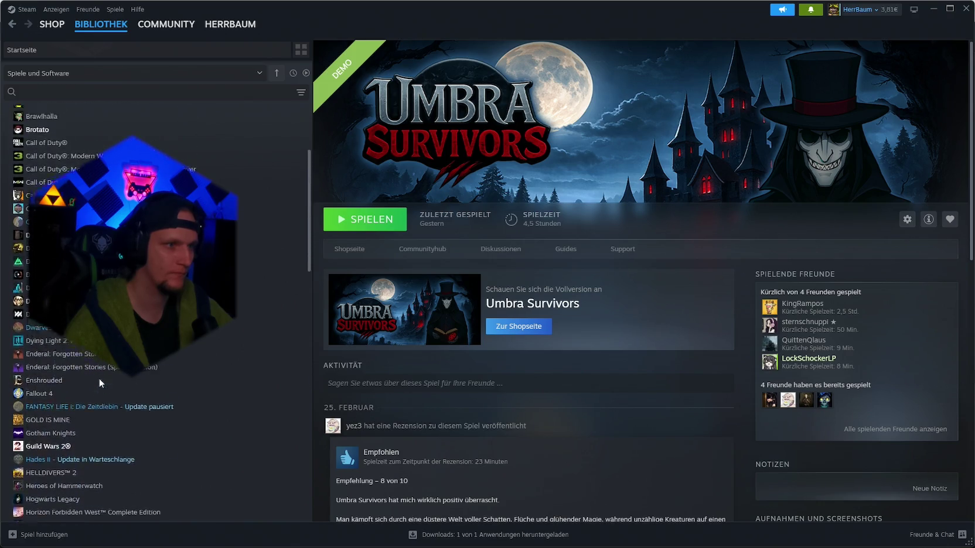
click(965, 8)
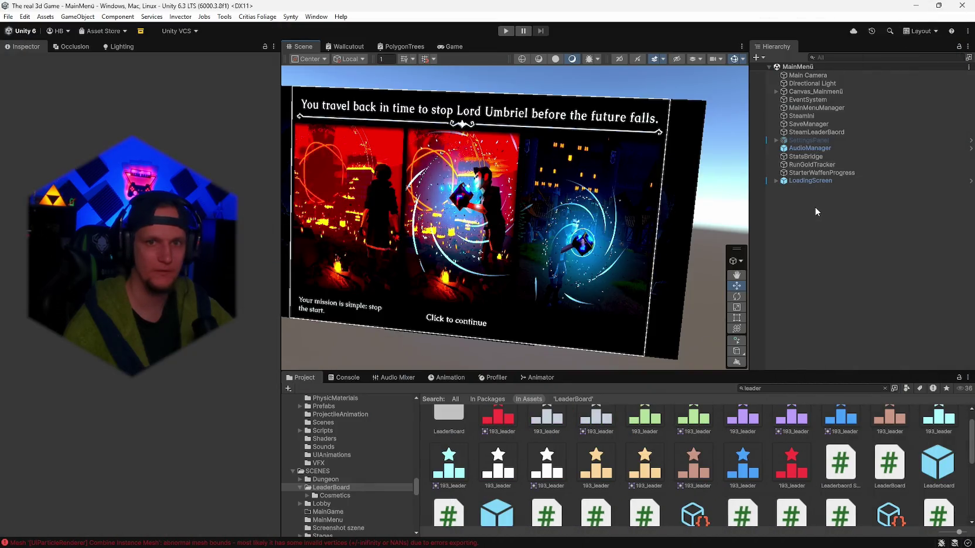
click(962, 6)
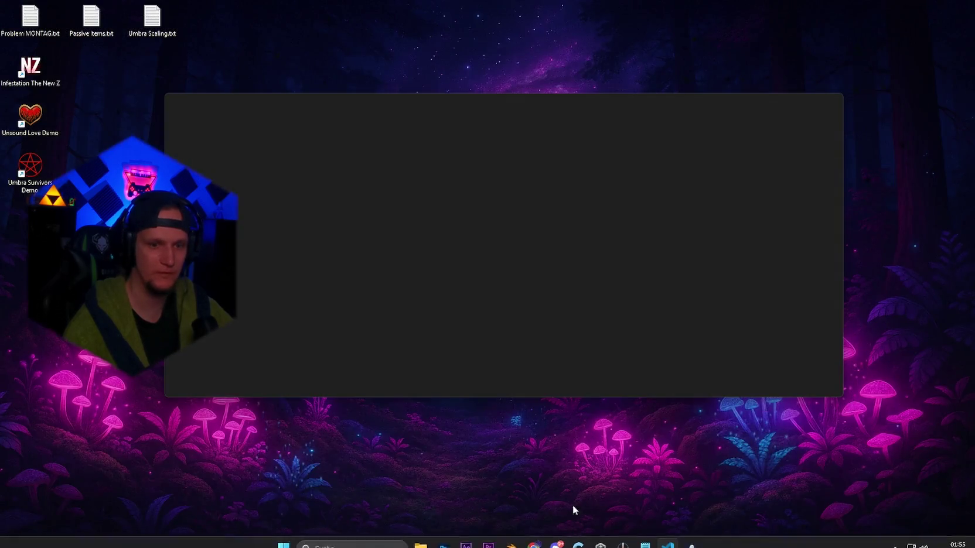
click(688, 536)
scroll(155, 293, down, 7)
scroll(155, 293, down, 5)
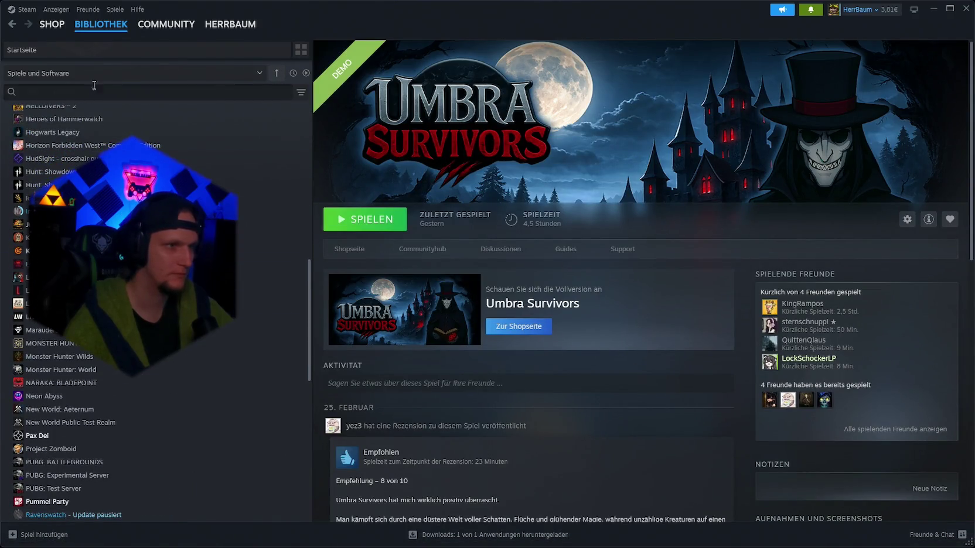
click(214, 74)
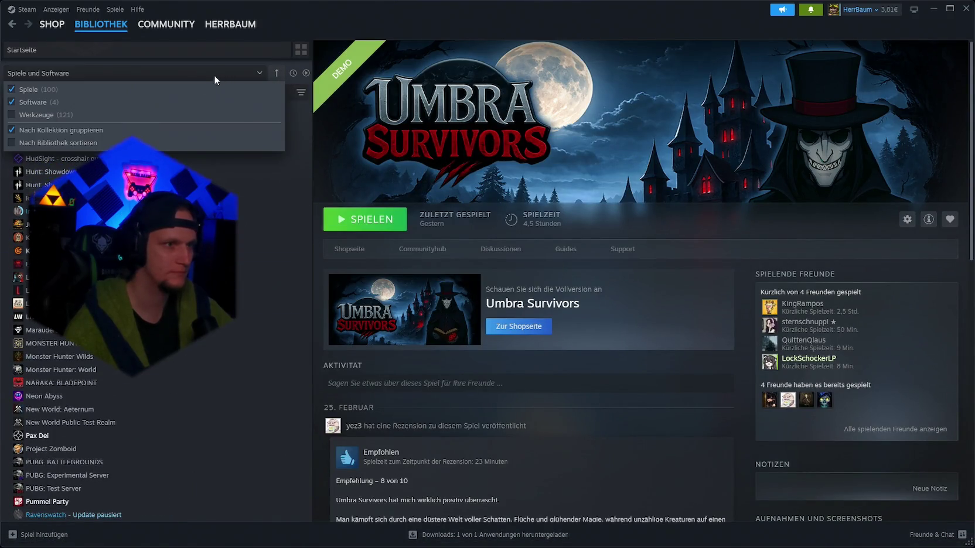
click(24, 91)
click(120, 77)
click(72, 74)
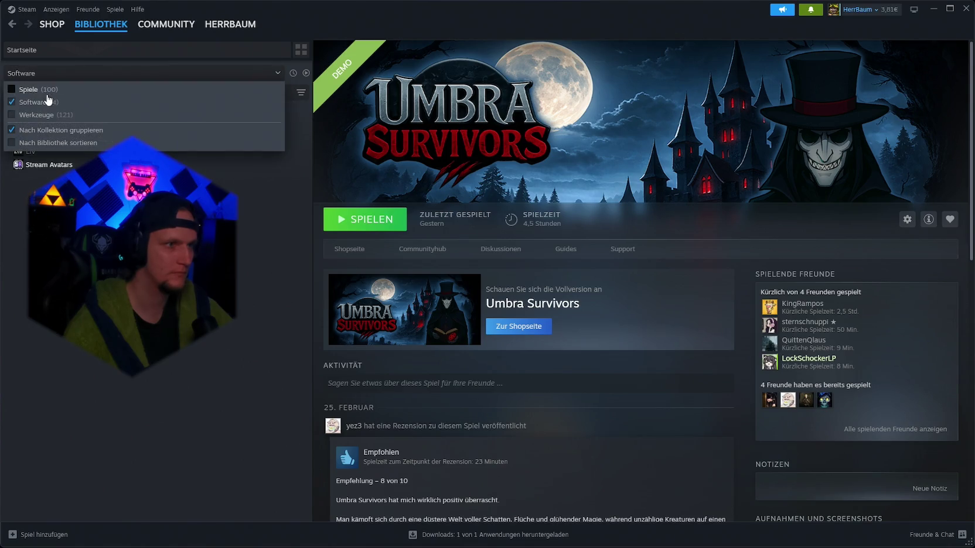
click(35, 90)
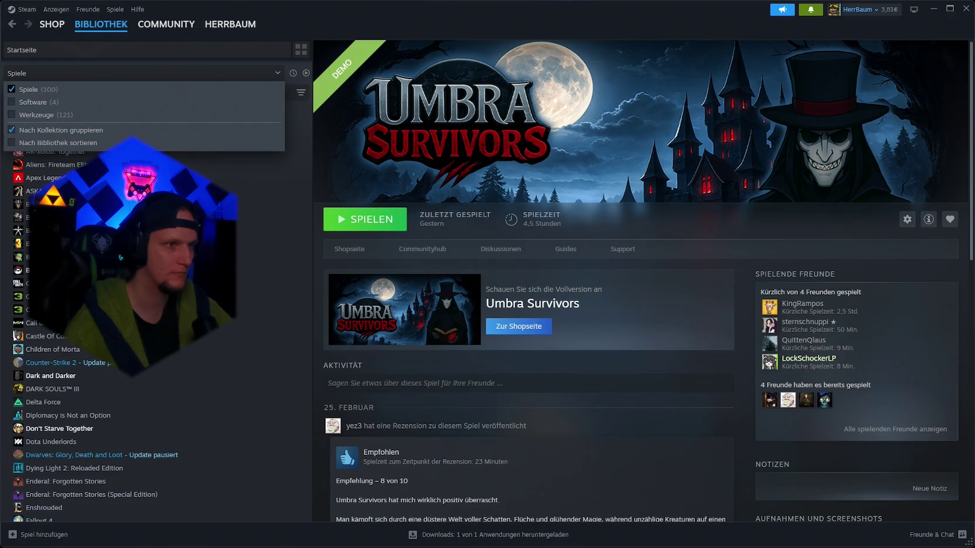
click(306, 73)
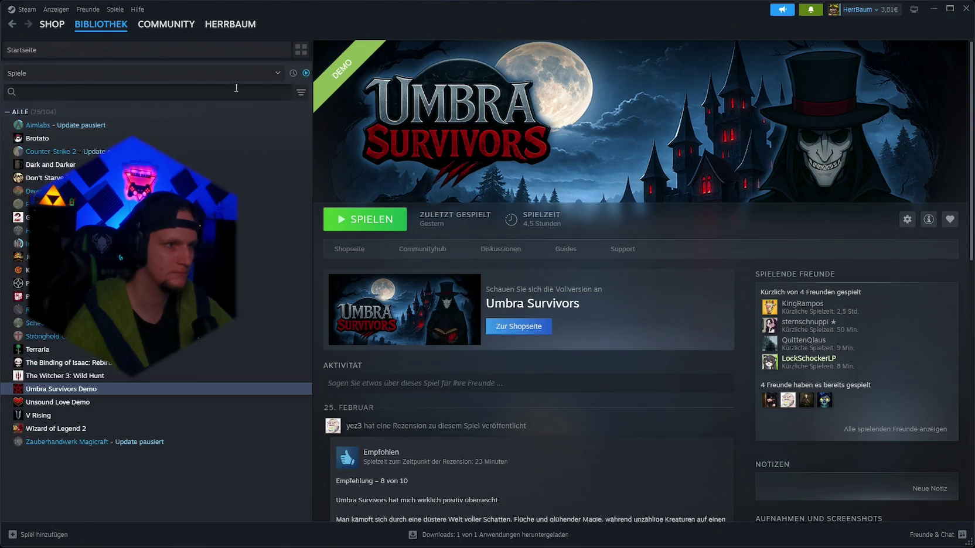
click(293, 73)
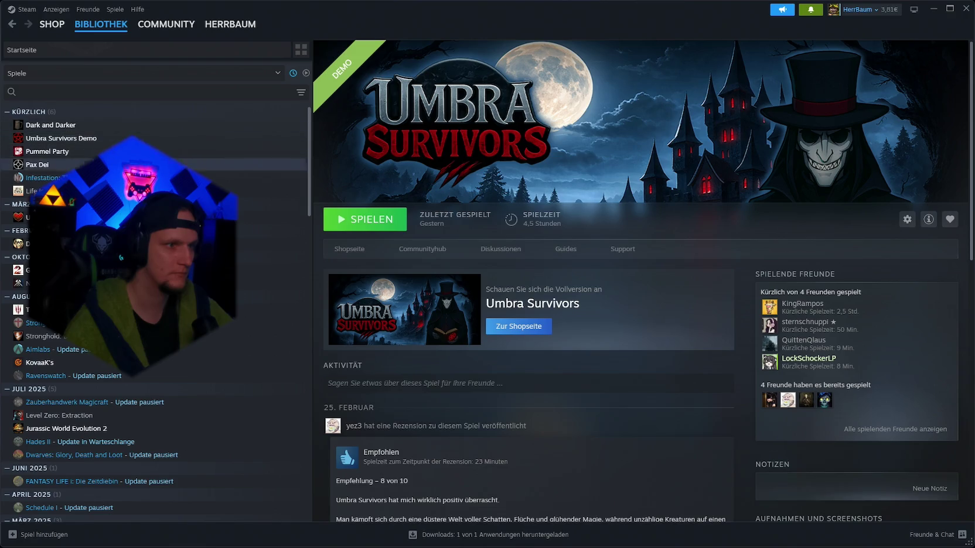
scroll(117, 269, down, 3)
scroll(117, 188, up, 3)
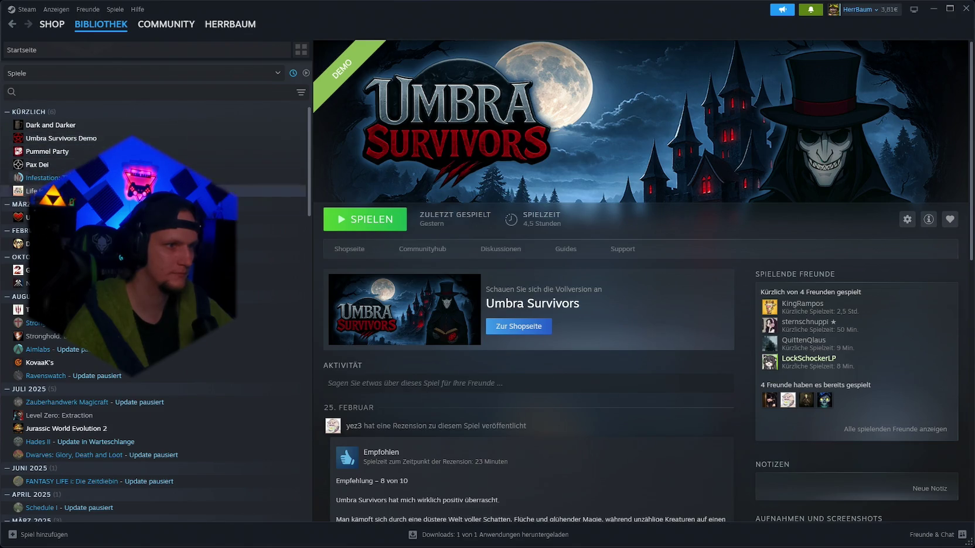
mouse_move(492, 537)
click(601, 541)
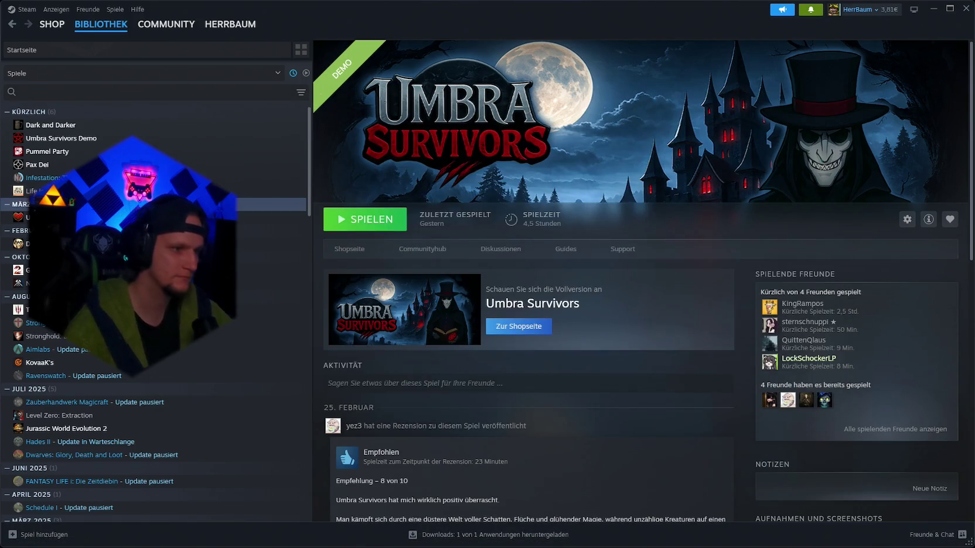
scroll(272, 192, down, 15)
scroll(155, 313, down, 5)
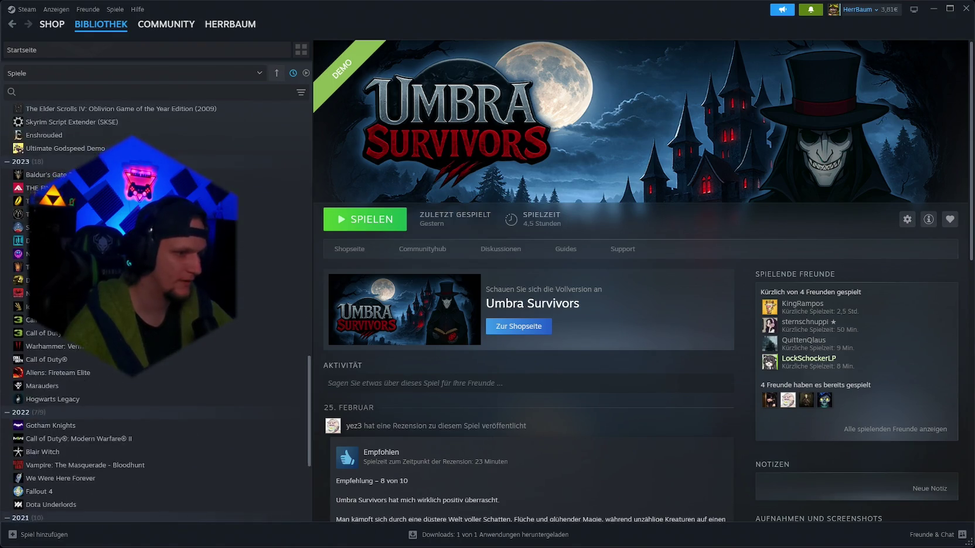
scroll(155, 314, up, 6)
click(277, 73)
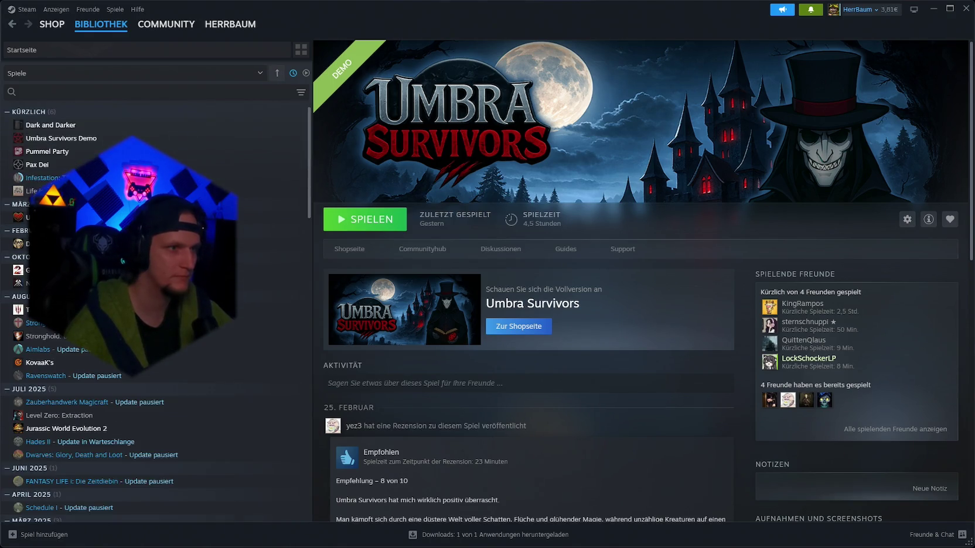
click(173, 75)
click(66, 106)
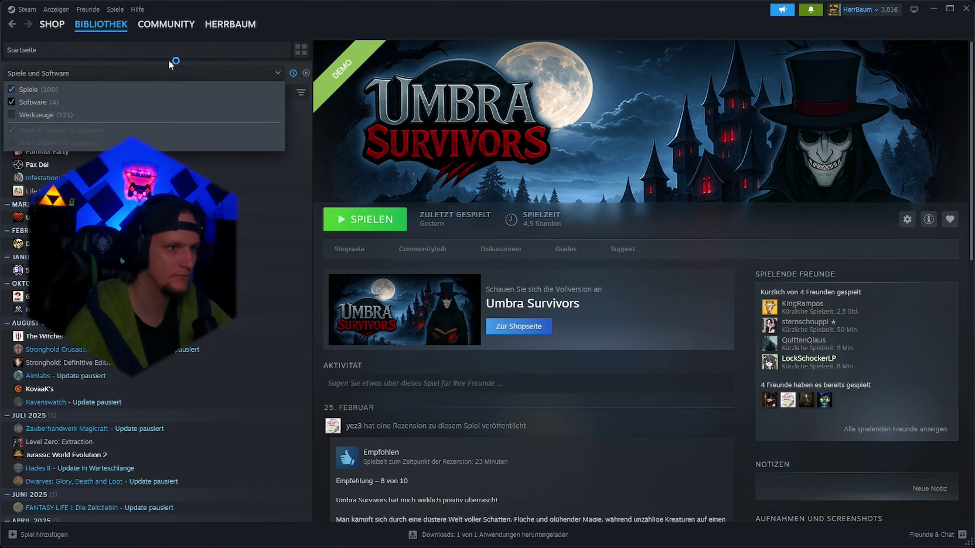
click(167, 77)
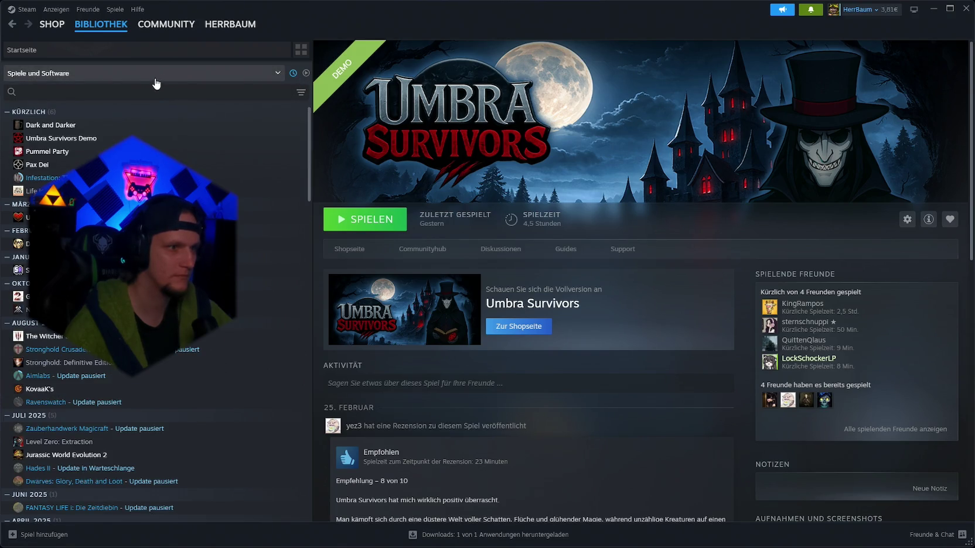
click(293, 74)
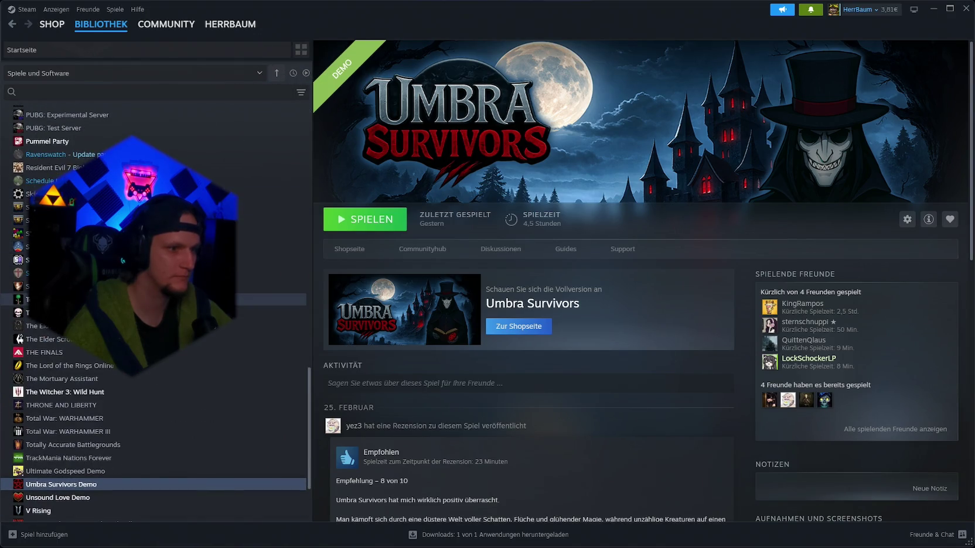
scroll(153, 317, down, 2)
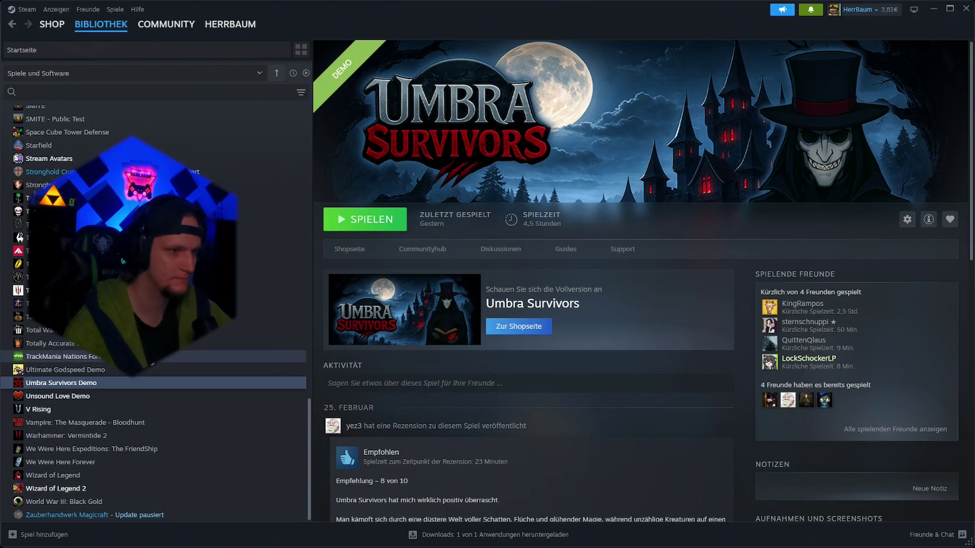
scroll(149, 357, up, 2)
scroll(269, 308, up, 4)
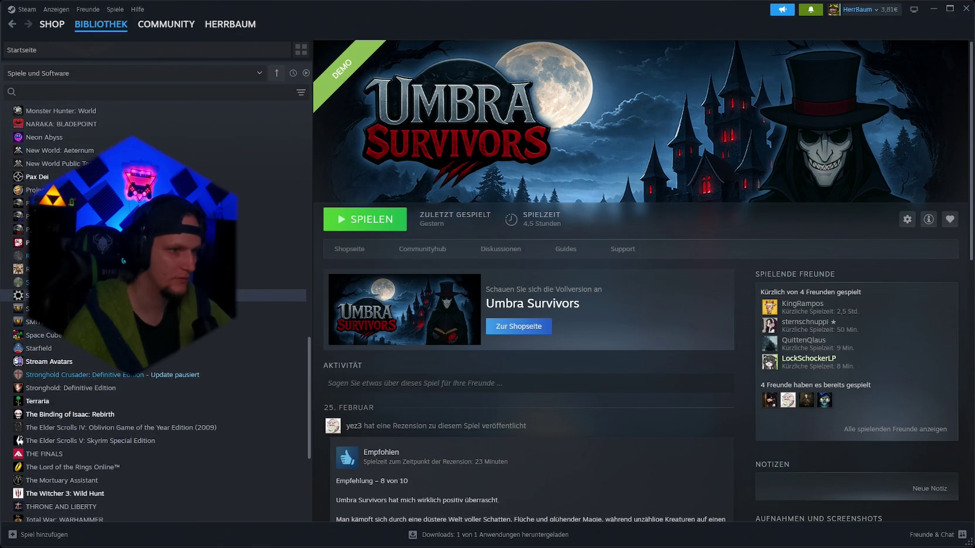
scroll(269, 305, up, 5)
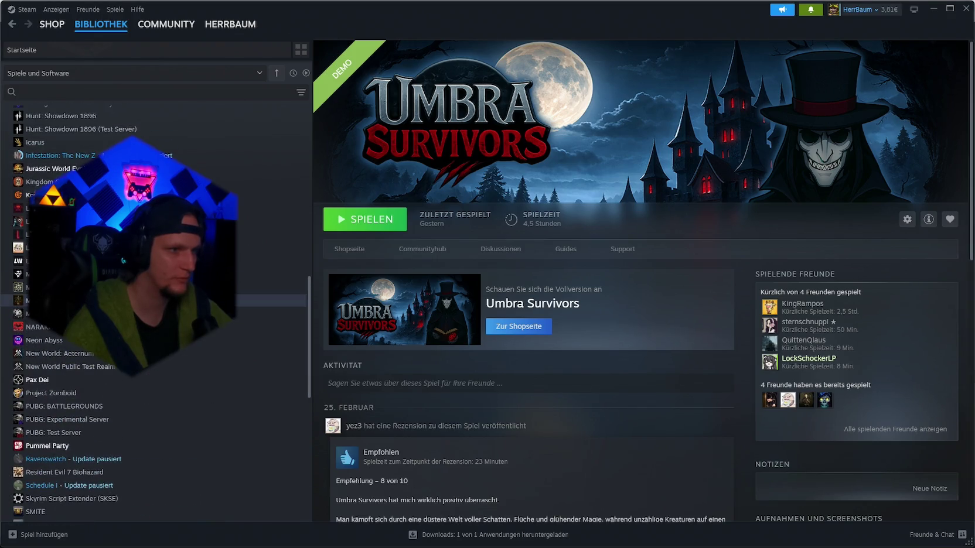
scroll(155, 314, up, 8)
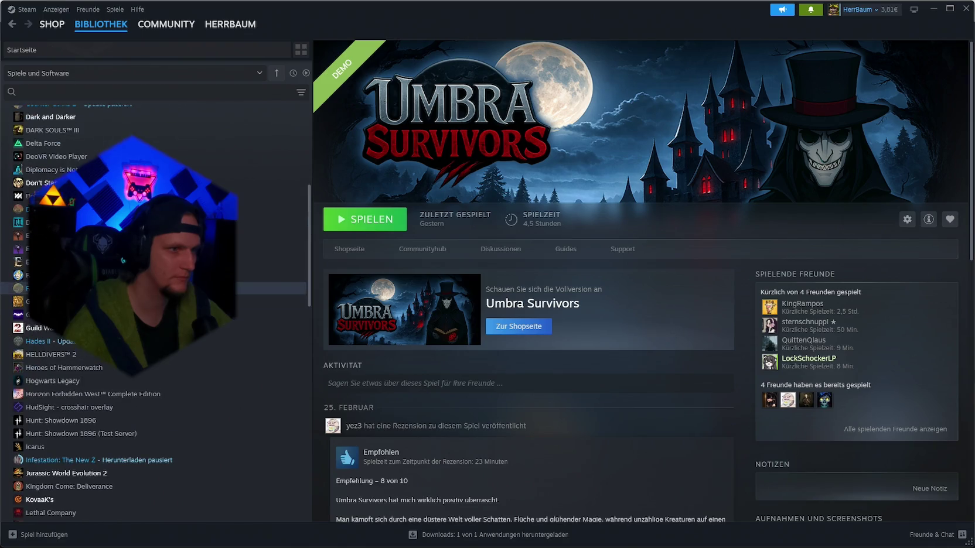
scroll(269, 280, up, 1)
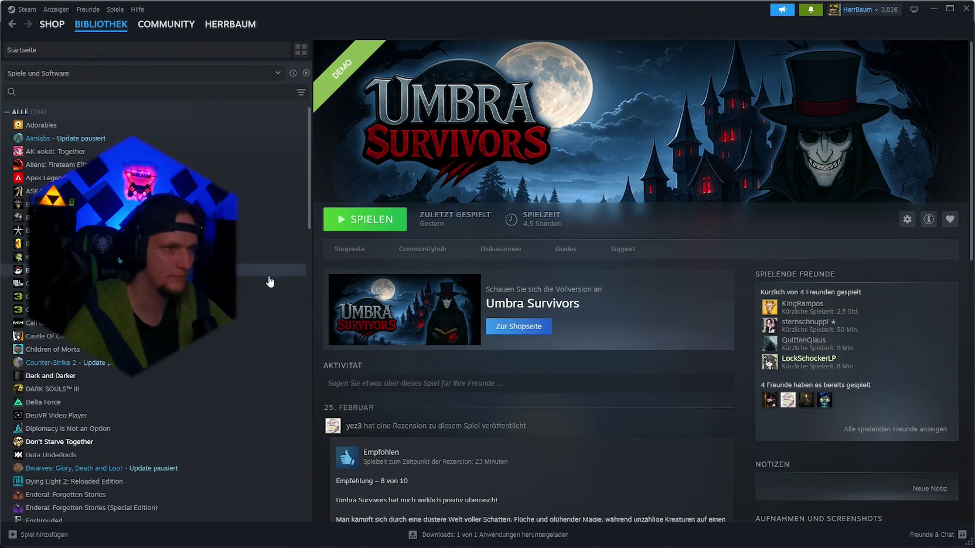
click(933, 9)
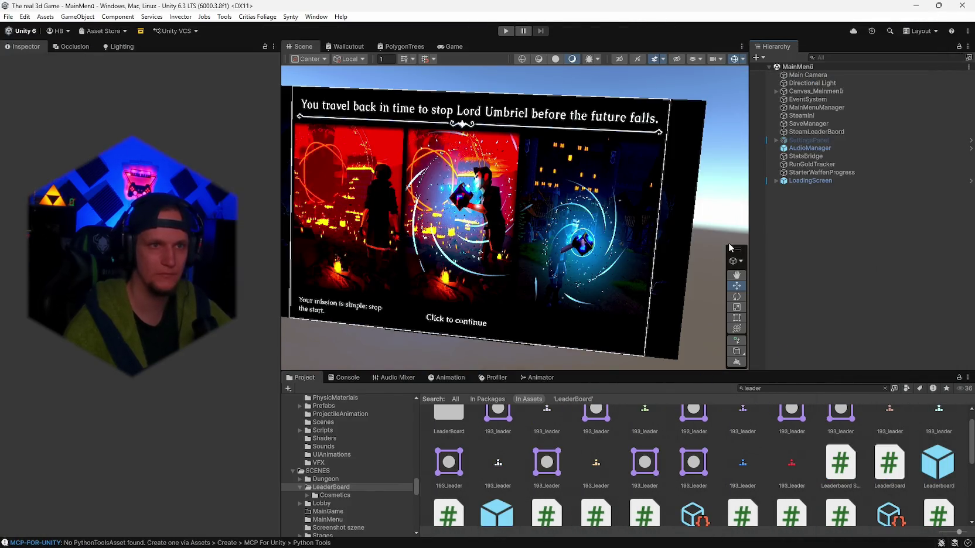
Step: Enter Play mode and continue past the Umbra Survivors title screen, hiding Steam again
click(506, 31)
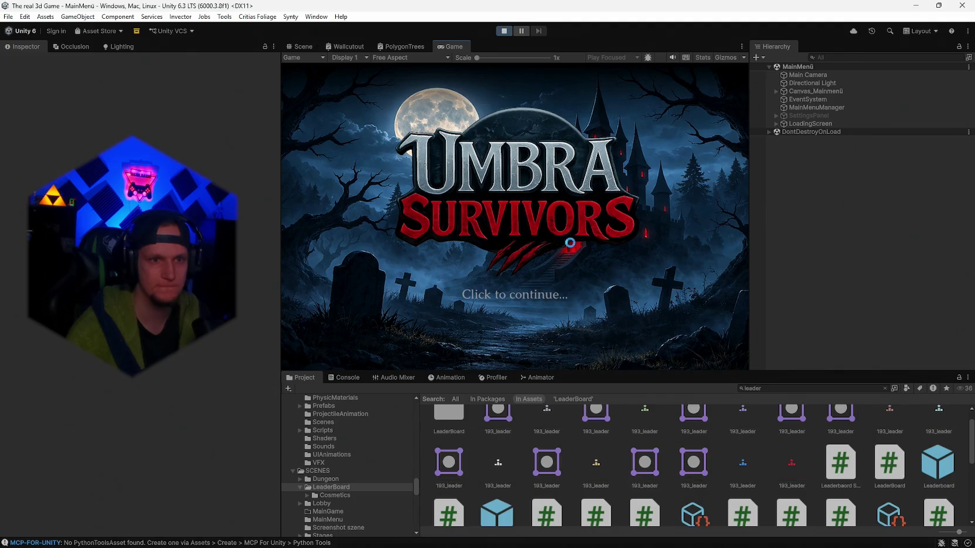
click(530, 302)
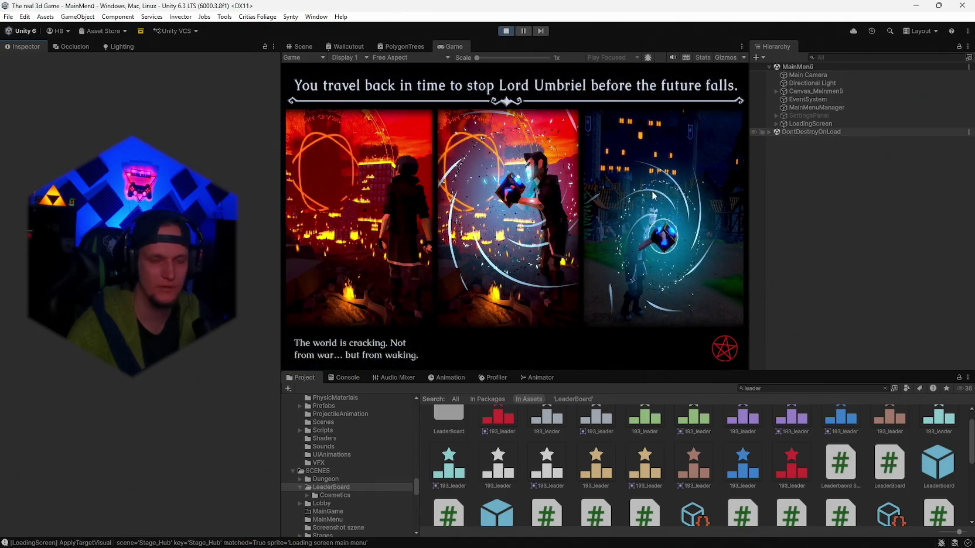
mouse_move(639, 538)
click(678, 535)
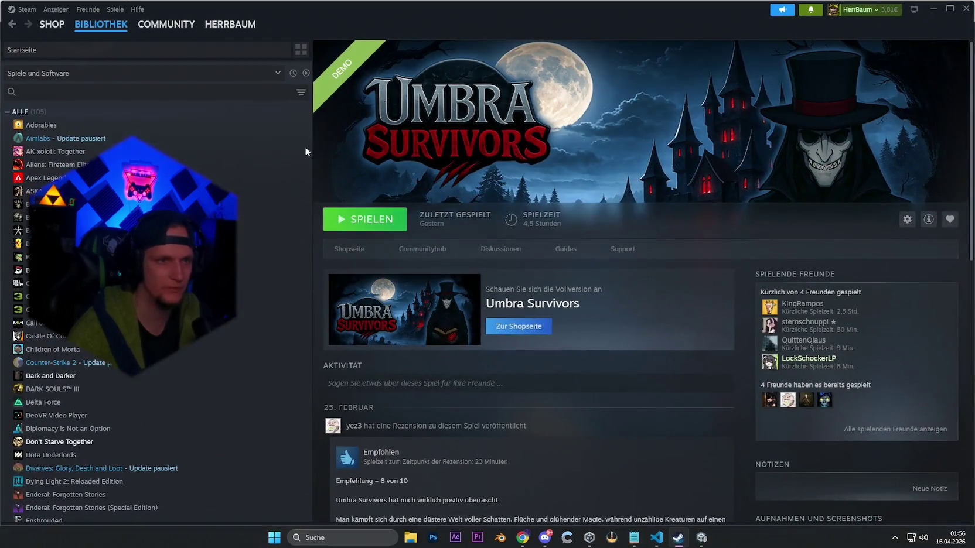
click(934, 9)
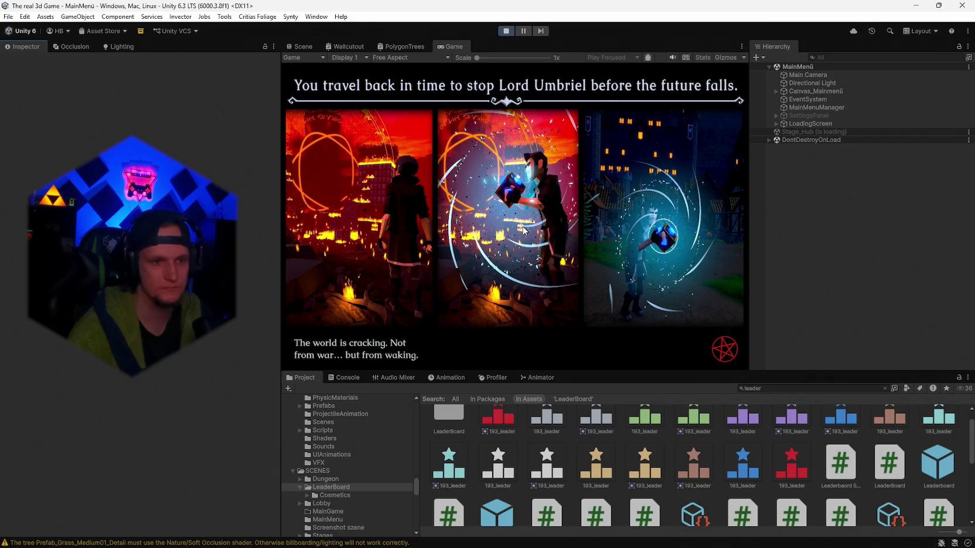
Step: Walk to the board and open the leaderboard's Customize > Banners panel
key(w)
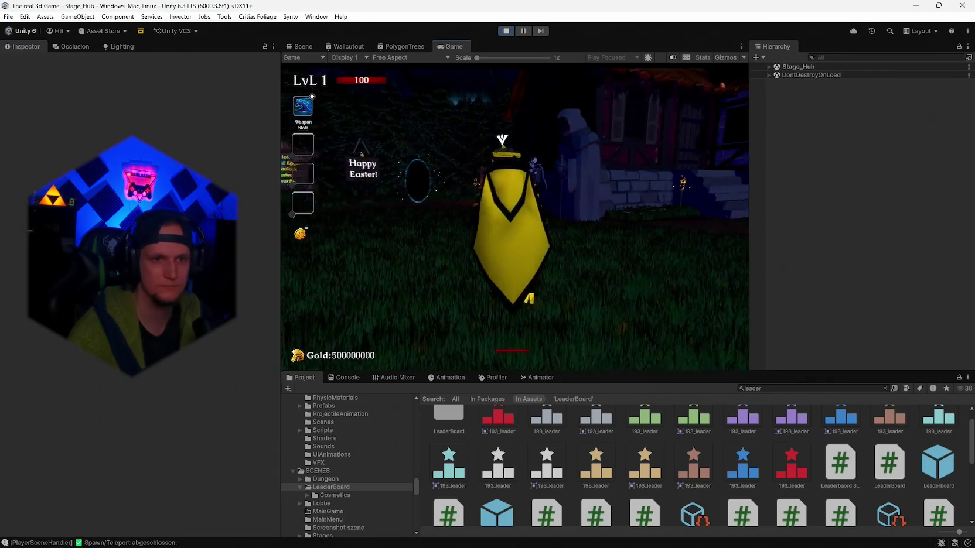
key(e)
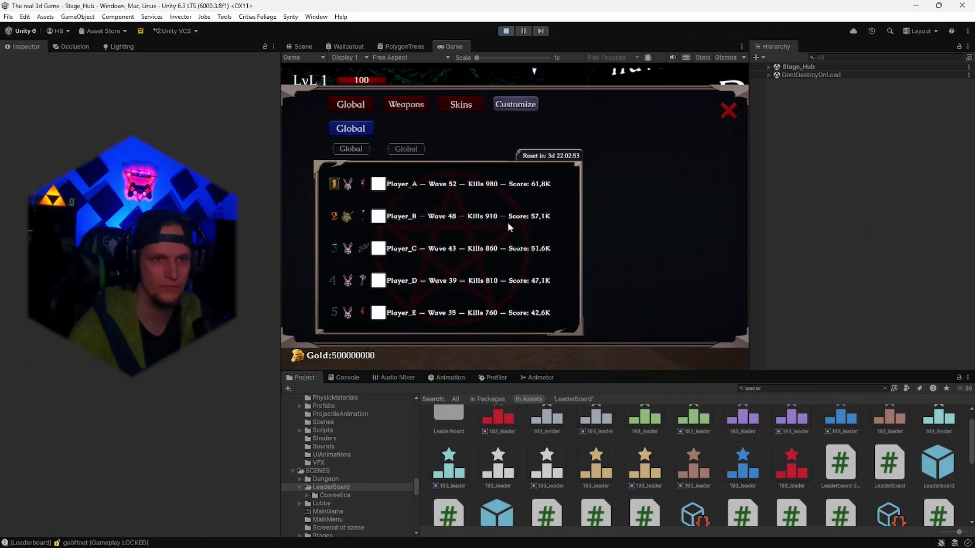
click(509, 106)
click(663, 222)
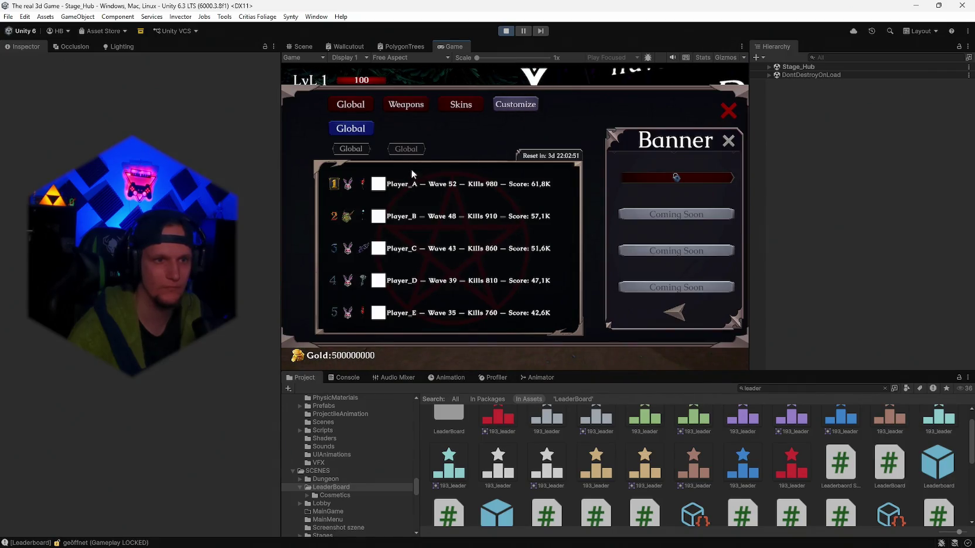
Step: Toggle friends/global rankings and browse the Fire Staff and default skin categories
click(358, 146)
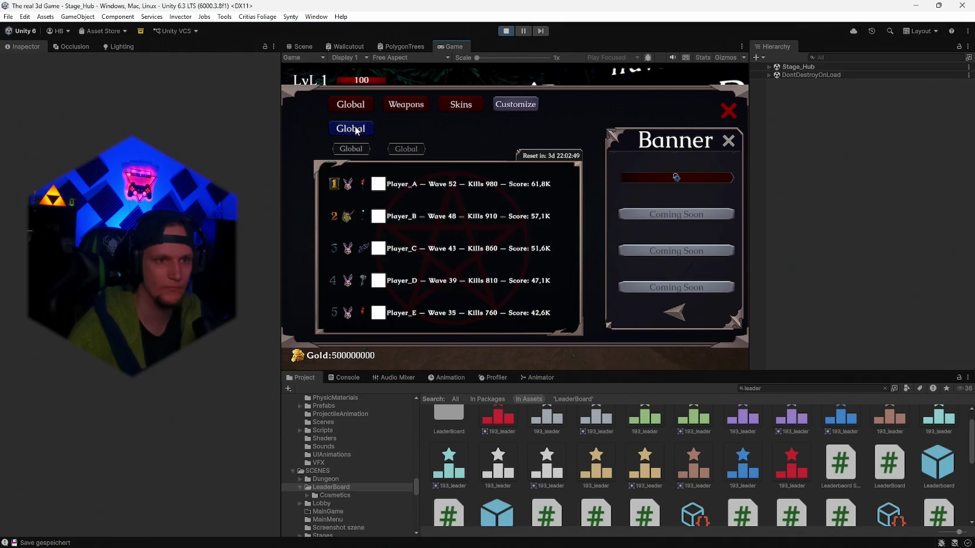
click(360, 128)
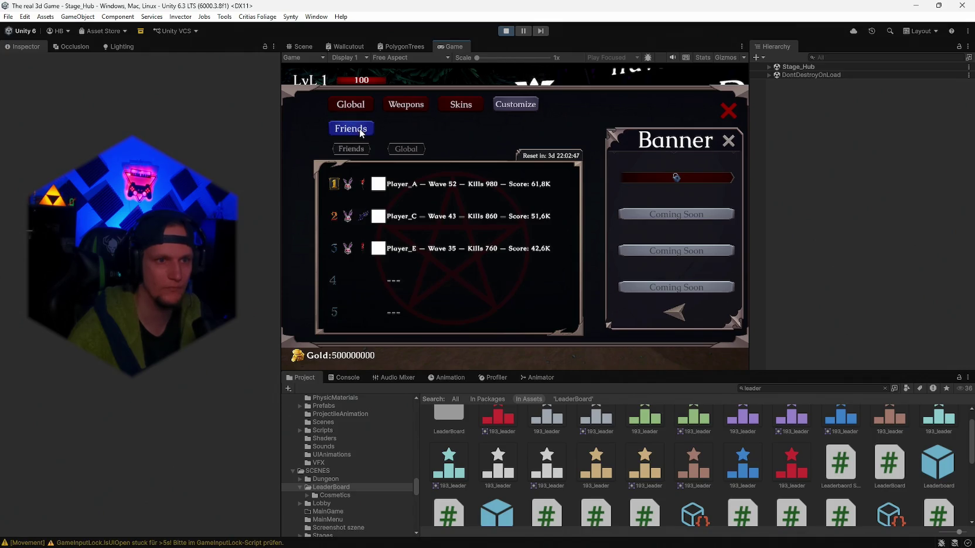
click(359, 127)
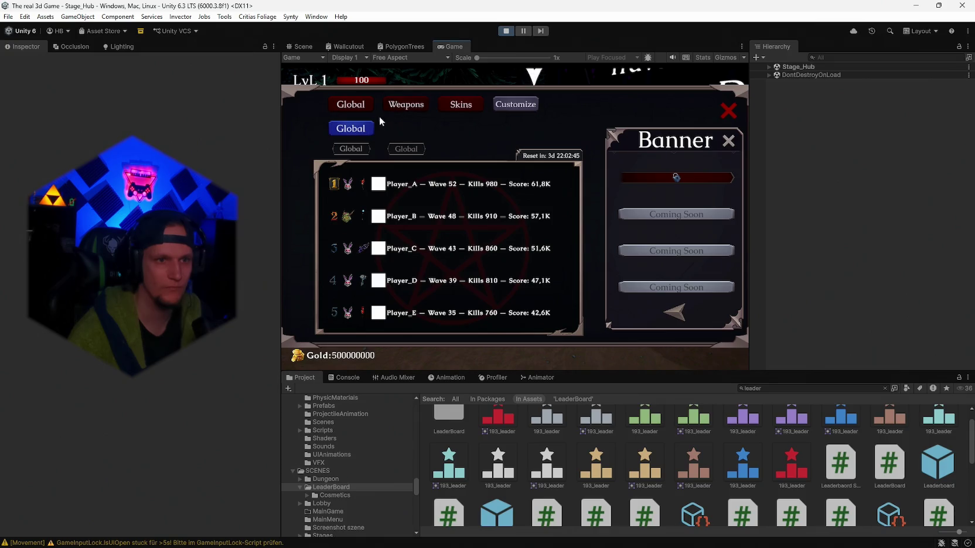
click(358, 130)
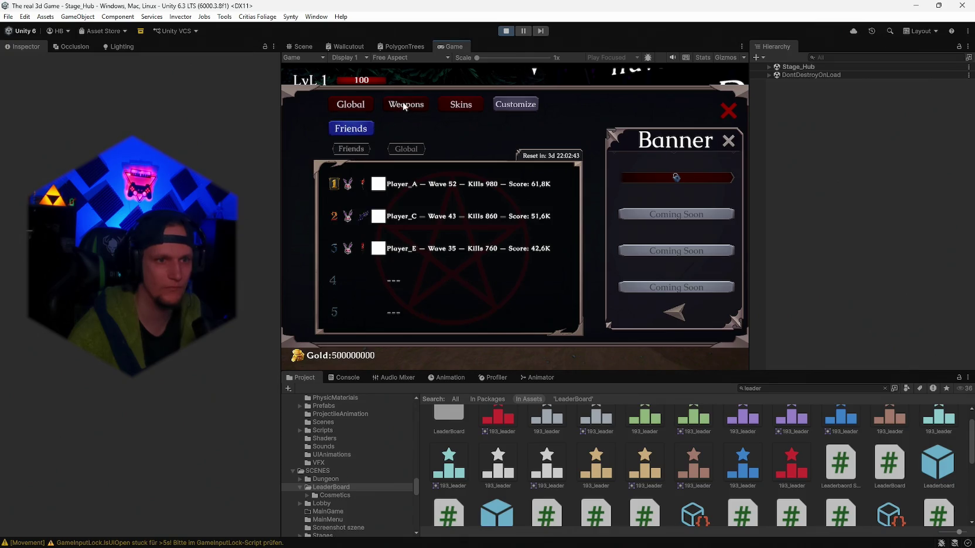
click(402, 101)
click(362, 104)
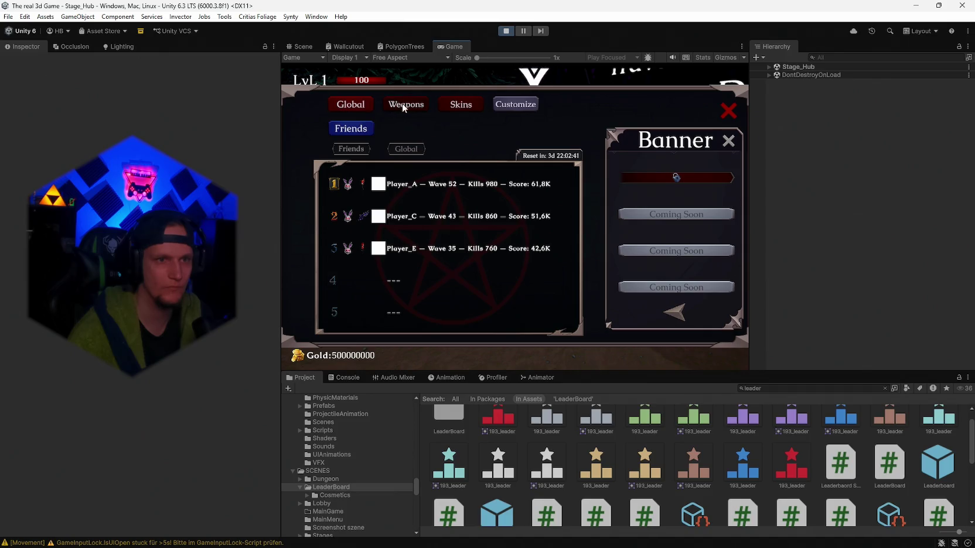
click(448, 104)
click(360, 105)
Step: Buy and equip the Red Banner for 10,000 gold, then view global skin rankings for Beta
click(675, 178)
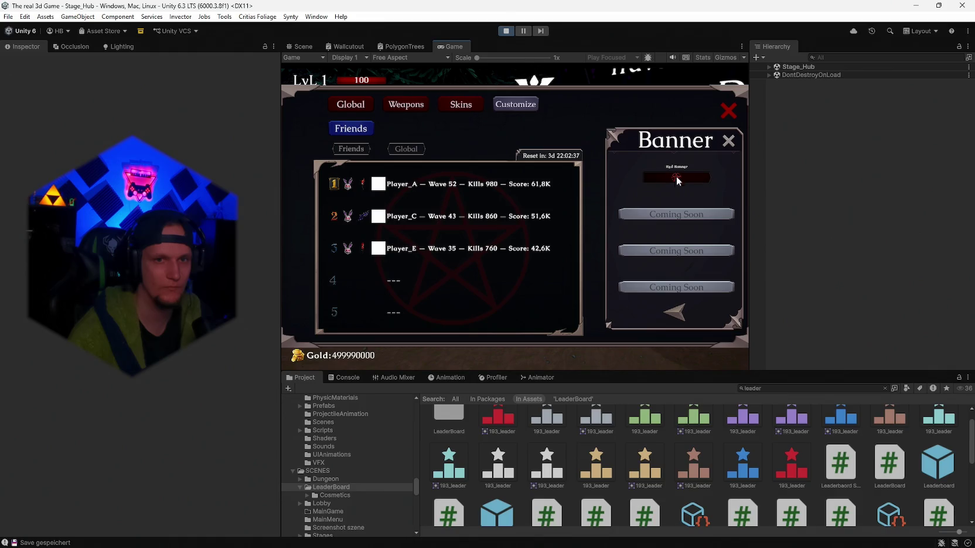
click(346, 131)
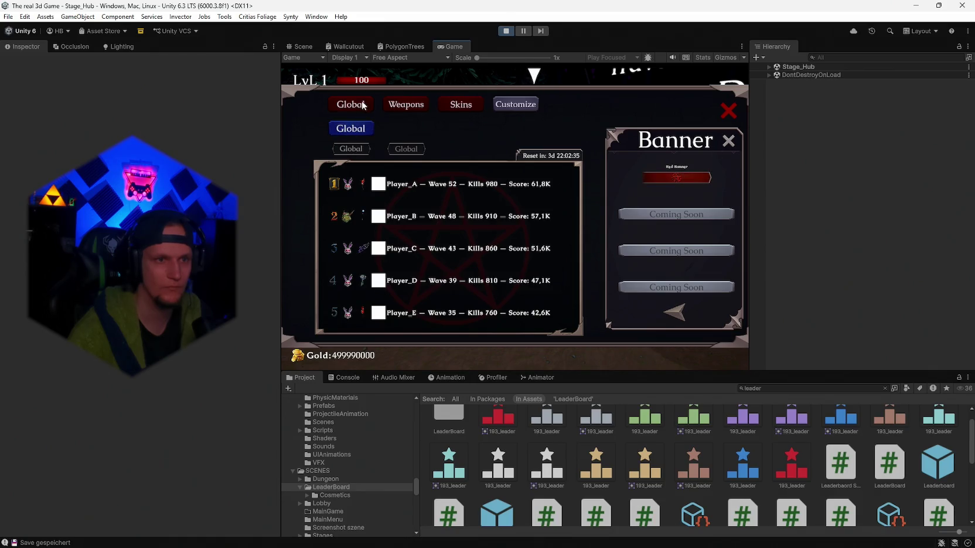
click(416, 105)
click(447, 100)
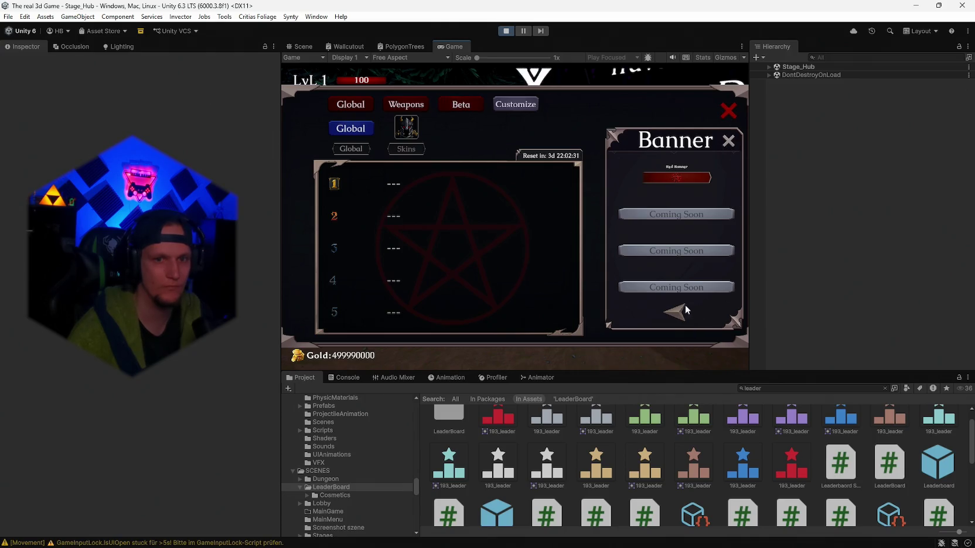
Step: Back out of banners and customization and close the leaderboard
click(678, 312)
click(728, 144)
click(727, 111)
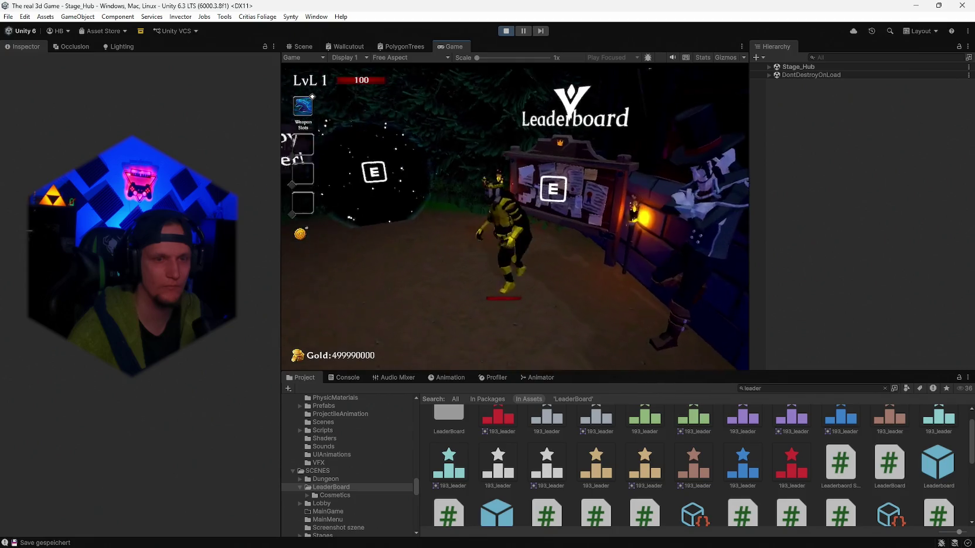
Step: Take the Fire Staff from the weapon book and enter the portal to Cursed Forest Stage 1
key(w)
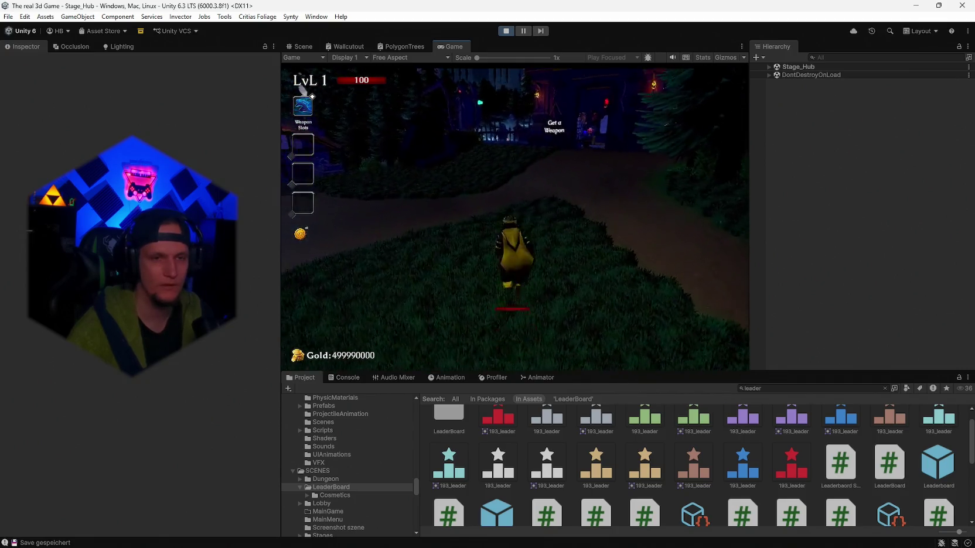
key(w)
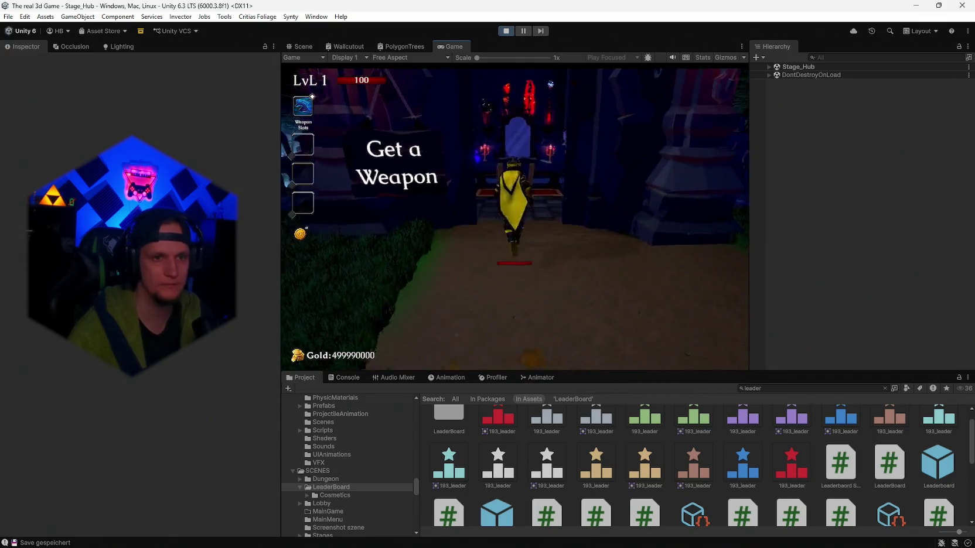
click(680, 108)
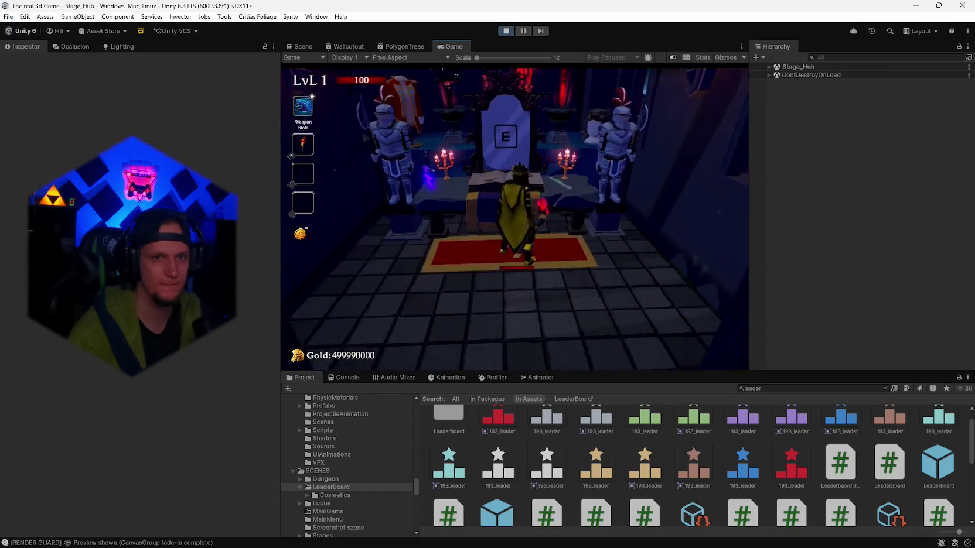
key(w)
key(w)
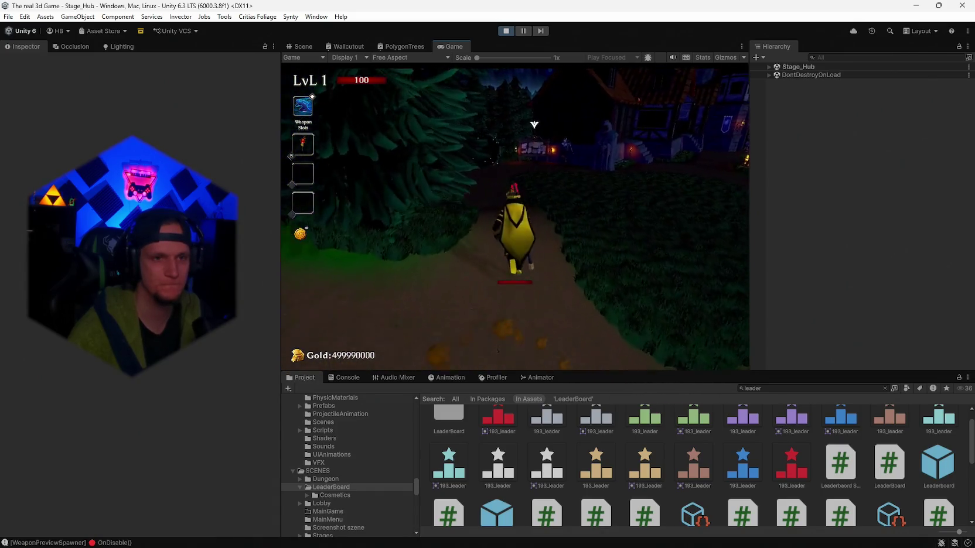
key(w)
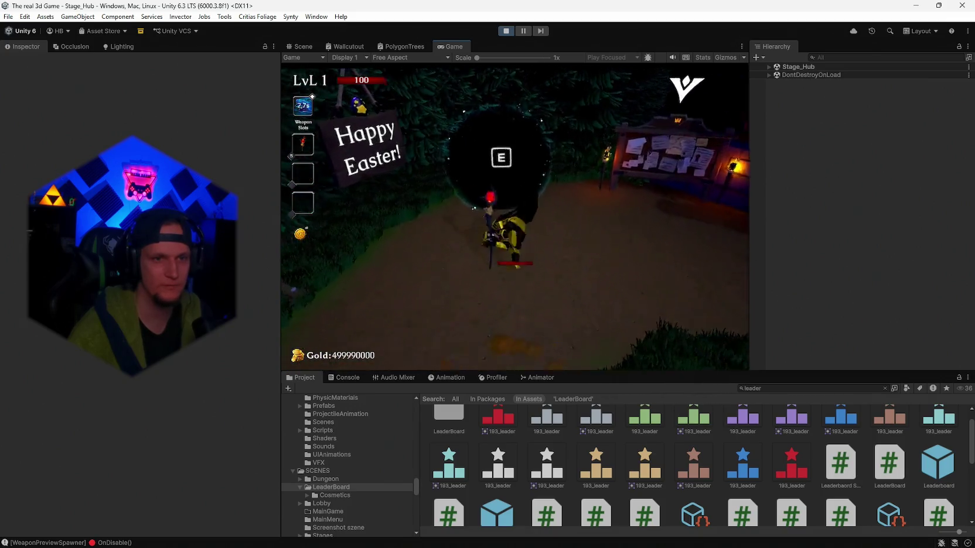
key(e)
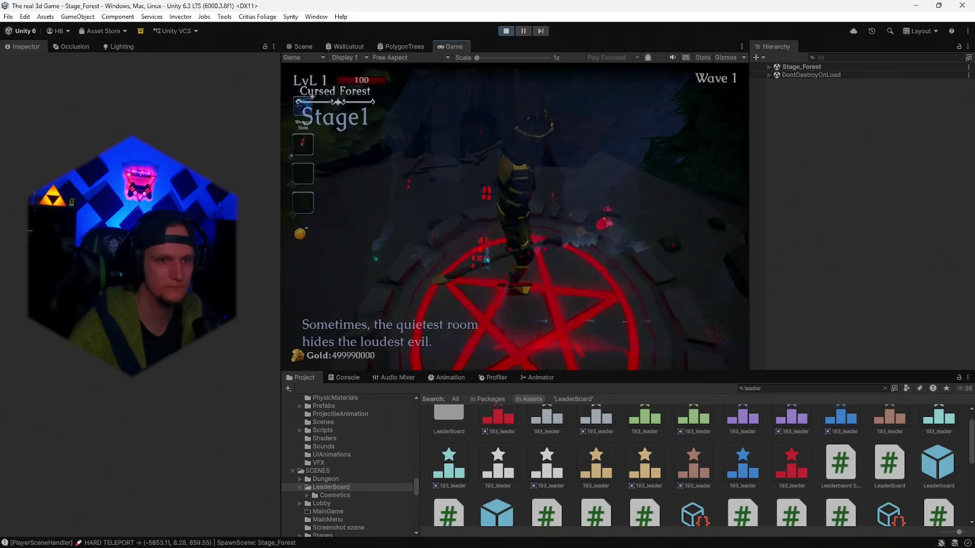
Step: Use the pause menu's Death debug button at Wave 1, then End Run back to the hub
key(w)
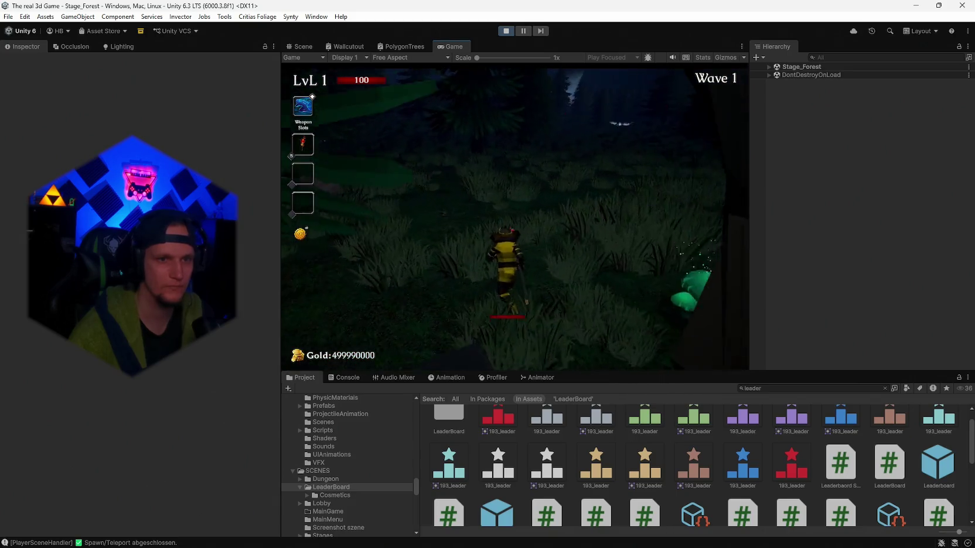
key(w)
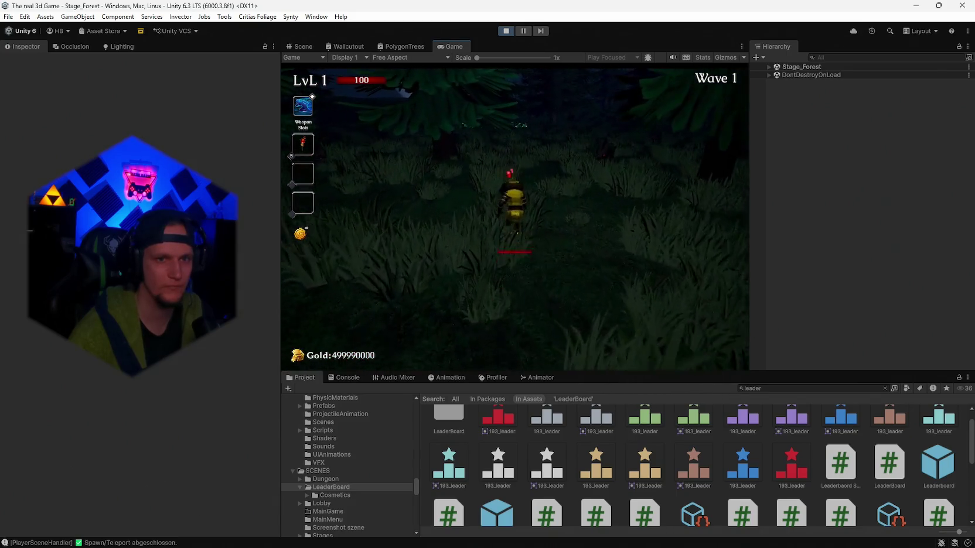
key(Escape)
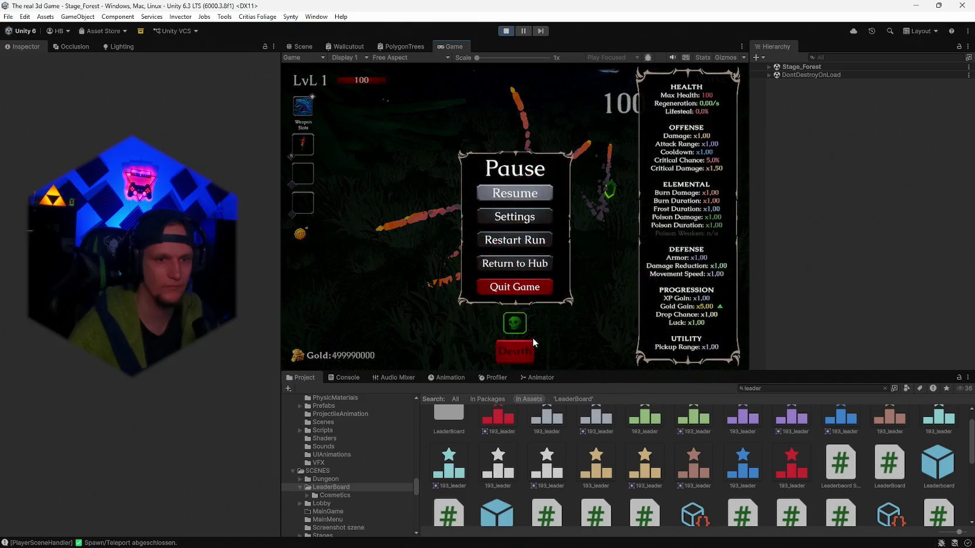
click(526, 348)
key(Escape)
click(512, 350)
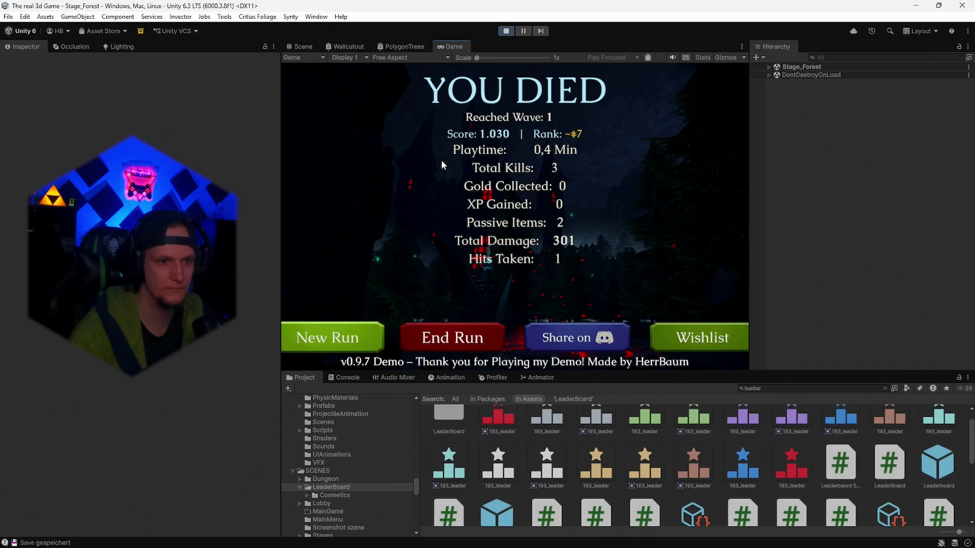
click(452, 337)
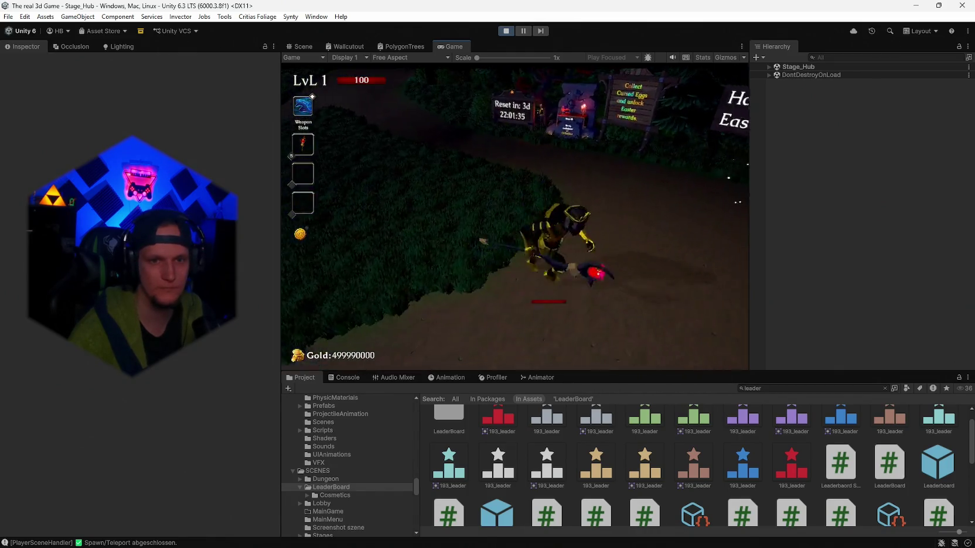
Step: Show Fire Staff rankings beside the Banners panel and screenshot that Game view region
key(e)
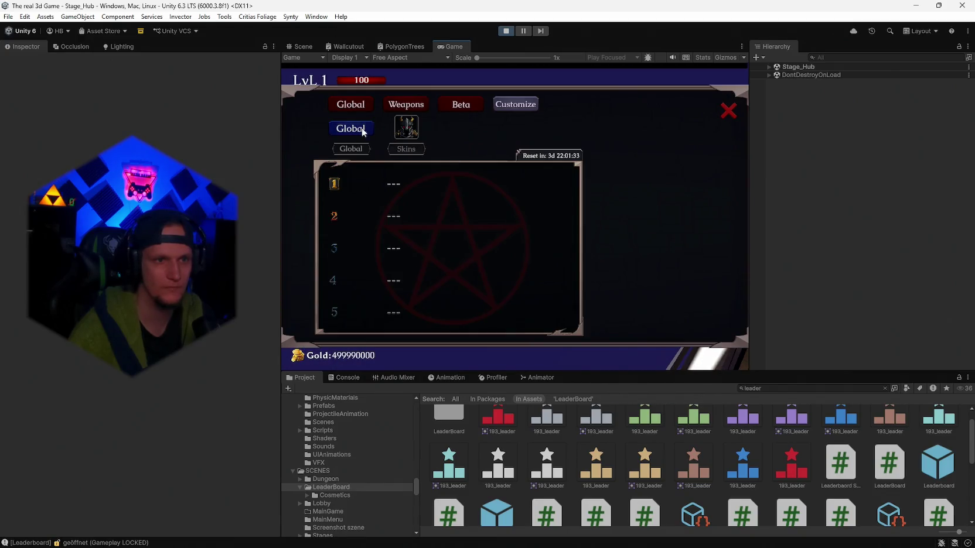
click(406, 105)
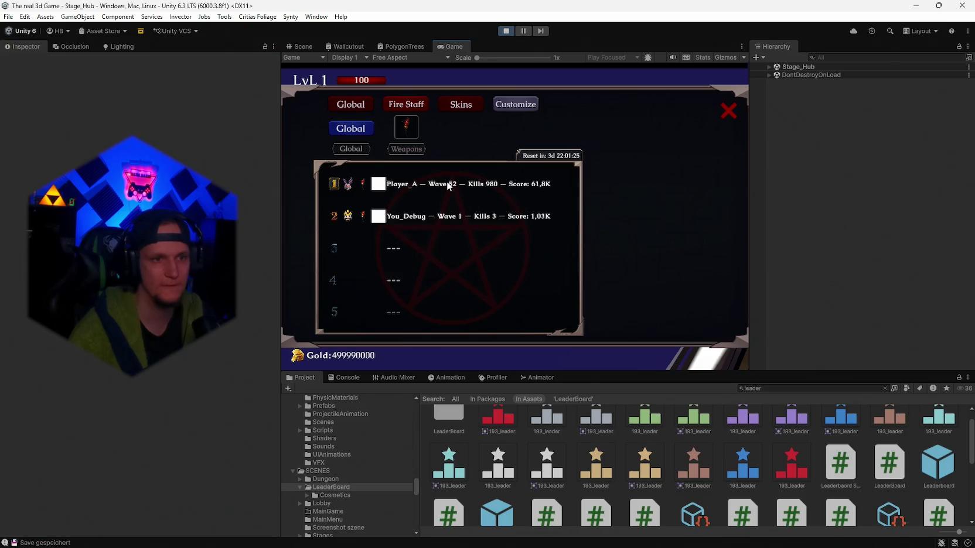
click(516, 106)
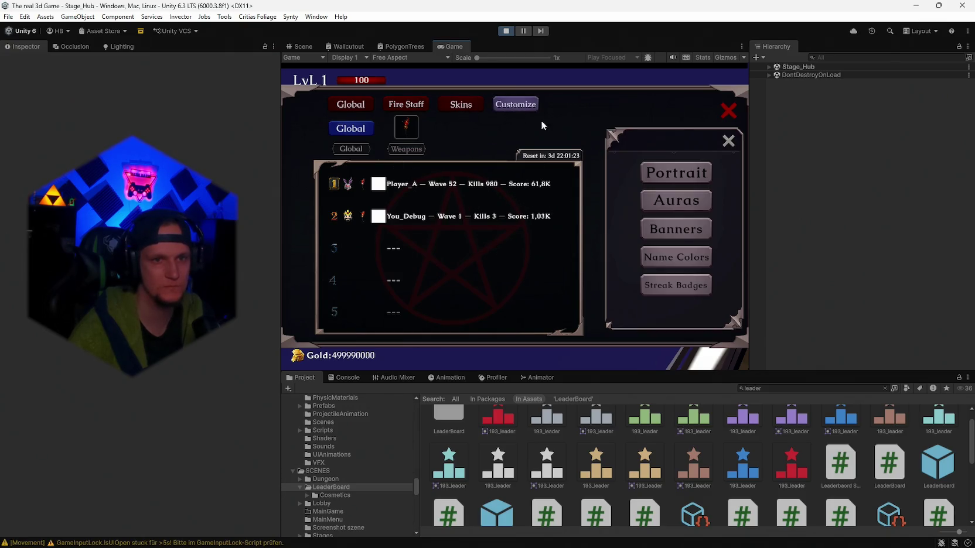
click(673, 229)
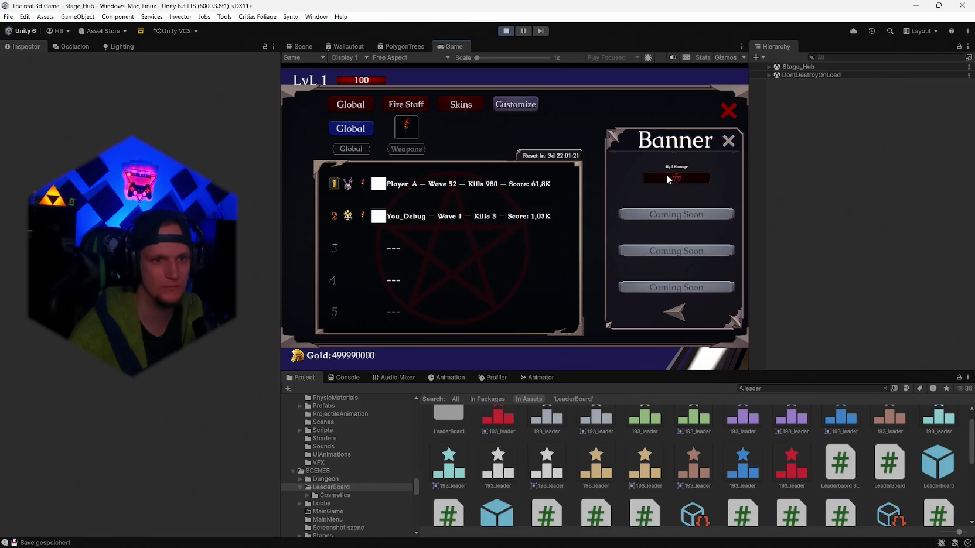
key(super+shift+s)
mouse_move(749, 66)
mouse_down()
mouse_move(360, 338)
mouse_move(277, 370)
mouse_up()
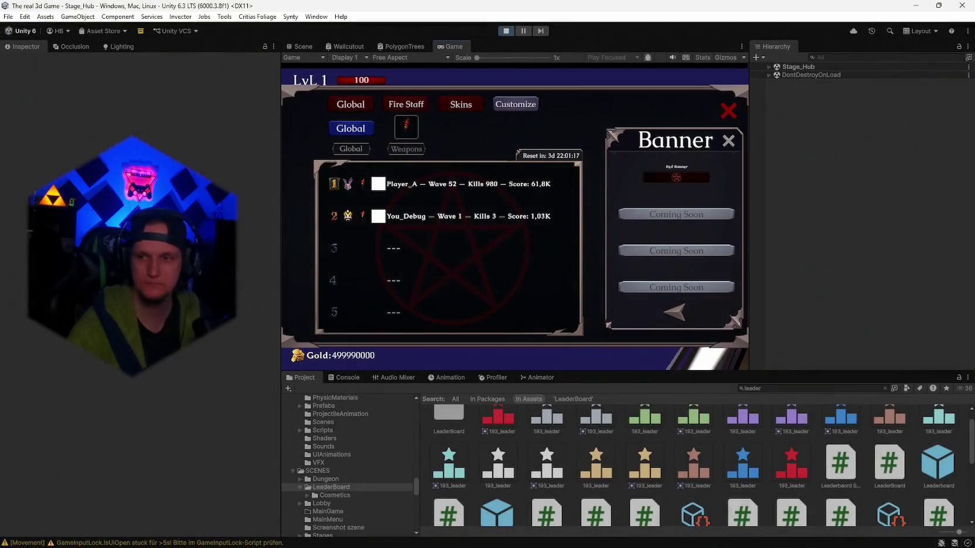
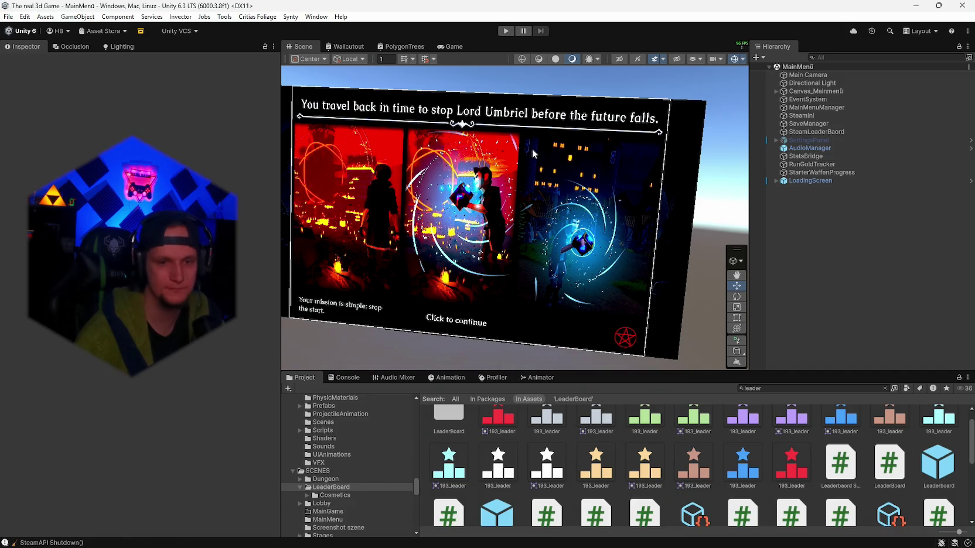
Step: Find the Leaderboard prefab in the 'leader' search results and open it for editing
scroll(800, 451, down, 1)
scroll(762, 469, up, 1)
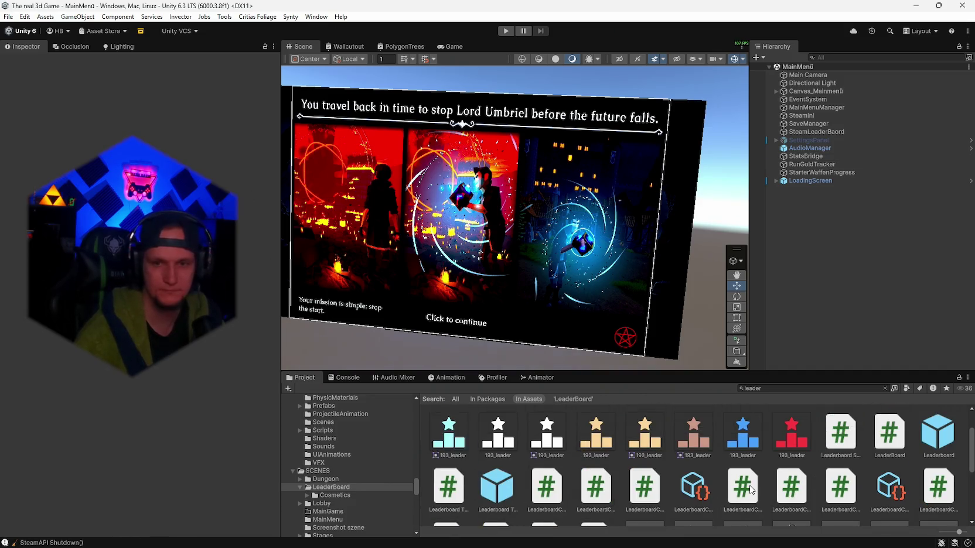
click(943, 446)
double_click(943, 446)
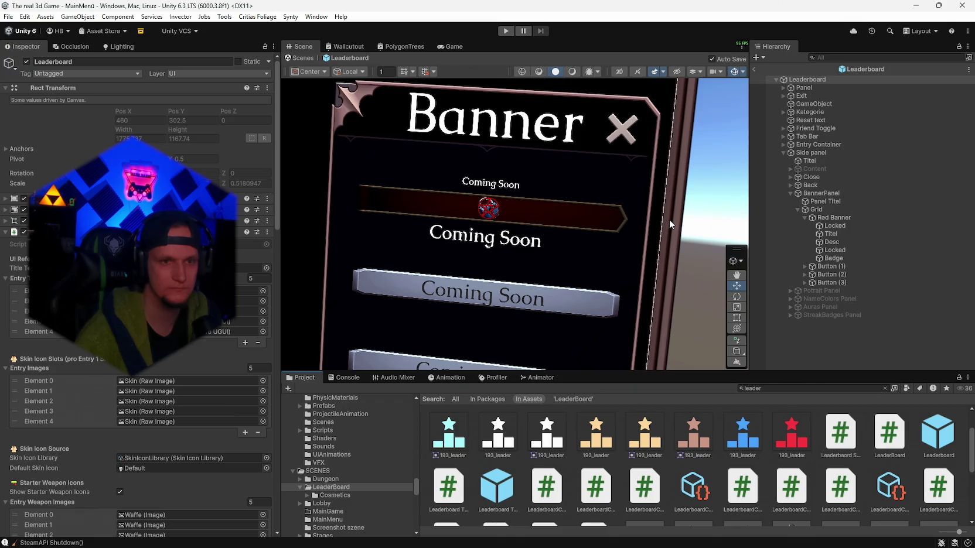
Step: Tint the Red Banner's Badge image colour grey (969696)
scroll(140, 293, down, 3)
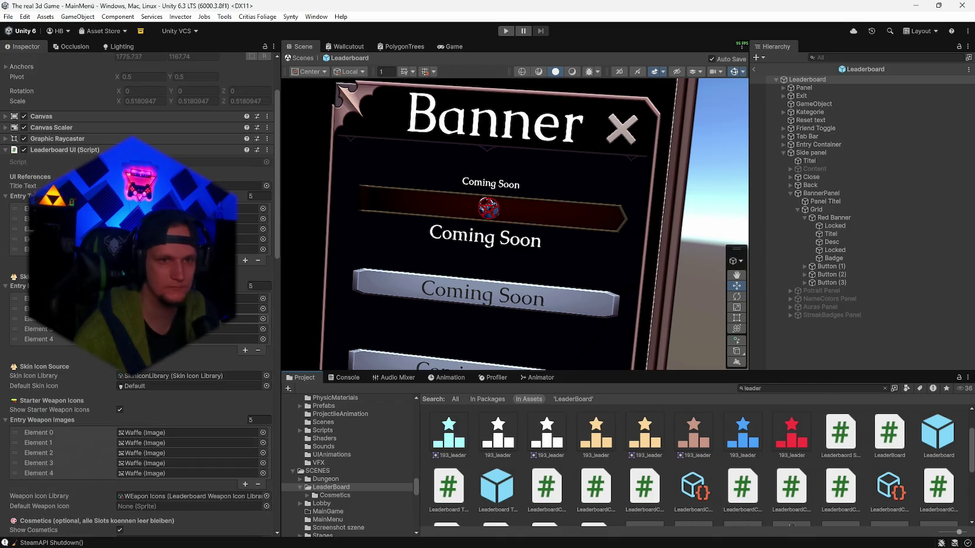
click(838, 250)
click(837, 258)
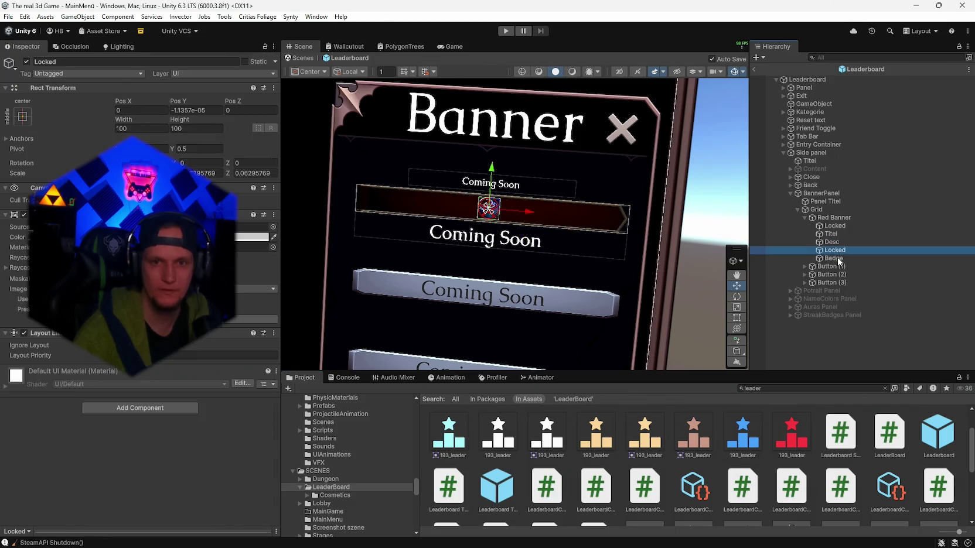
click(832, 242)
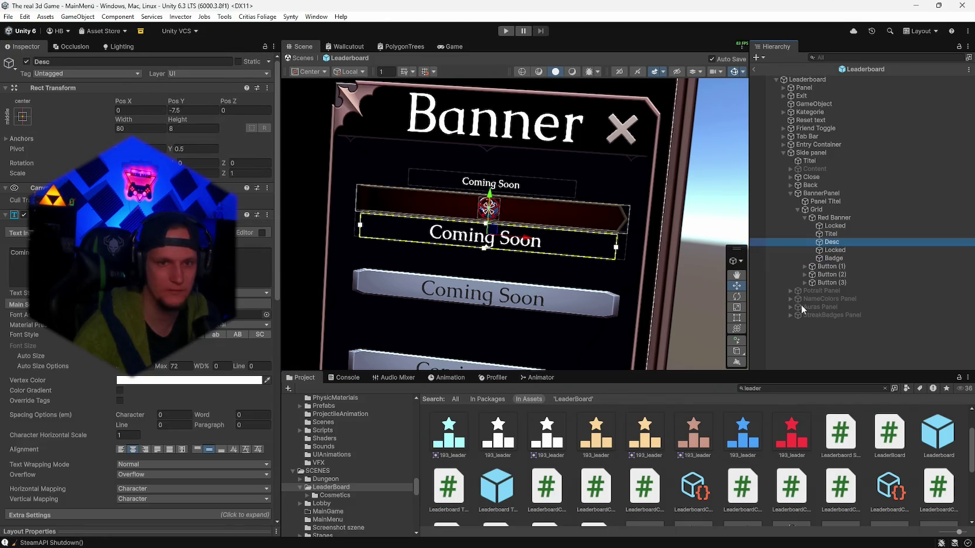
click(833, 258)
click(256, 236)
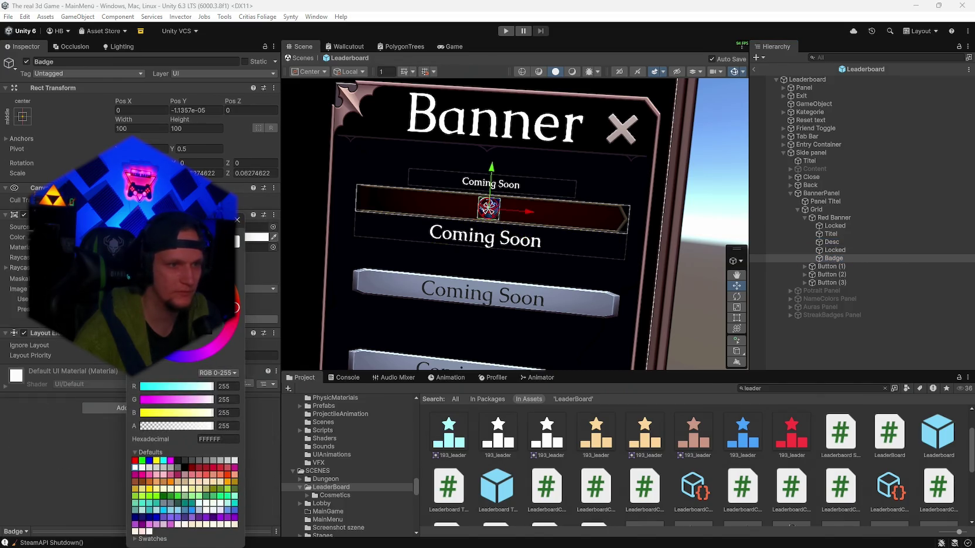
mouse_move(155, 253)
mouse_down()
mouse_move(156, 278)
mouse_move(156, 269)
mouse_up()
click(275, 217)
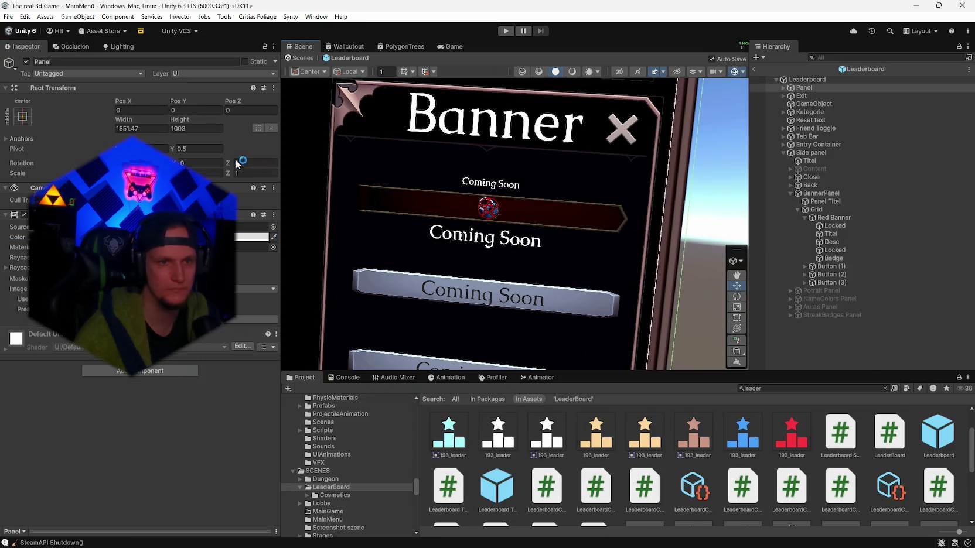
Step: Save the prefab changes and then Save Project from the File menu
click(8, 17)
click(26, 66)
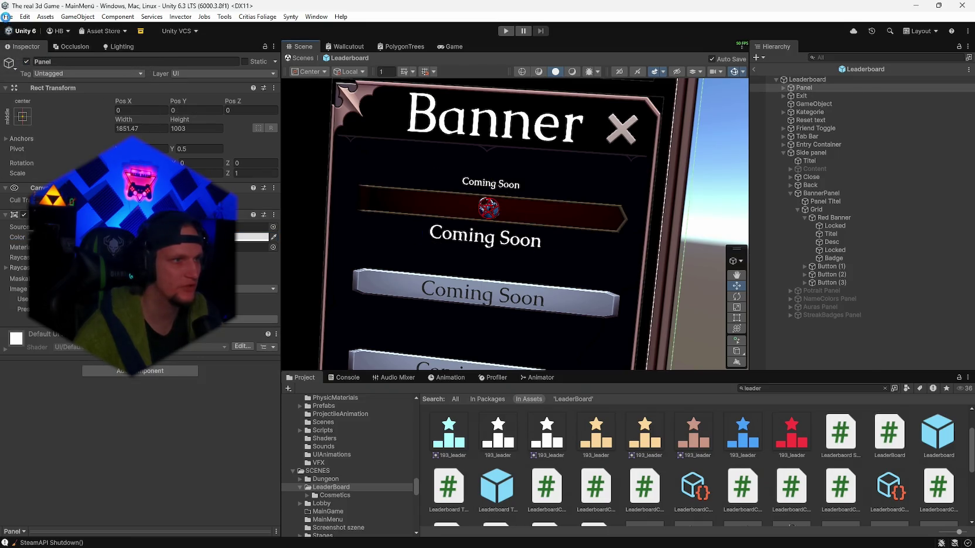
click(8, 16)
click(43, 126)
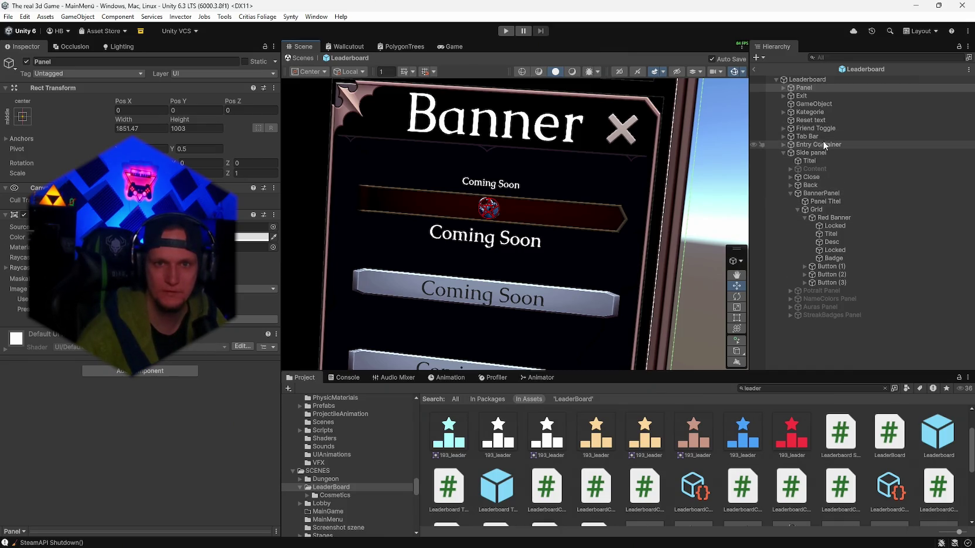
double_click(803, 88)
Step: Select Panel > Rahmen > Loading screen and eyedrop the banner rows' dark red 700000 as its colour
click(784, 88)
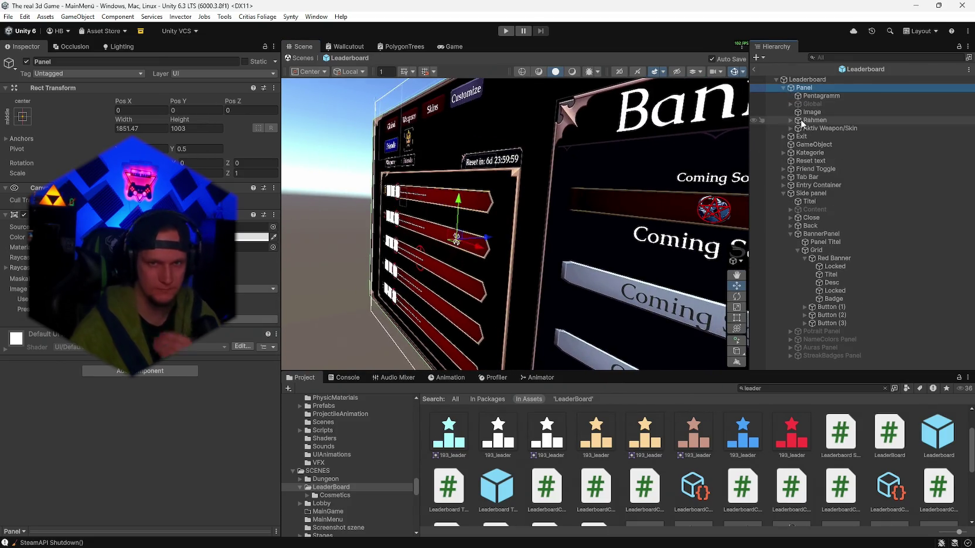
click(791, 119)
click(812, 128)
drag(445, 275, 533, 277)
scroll(515, 264, up, 5)
click(252, 237)
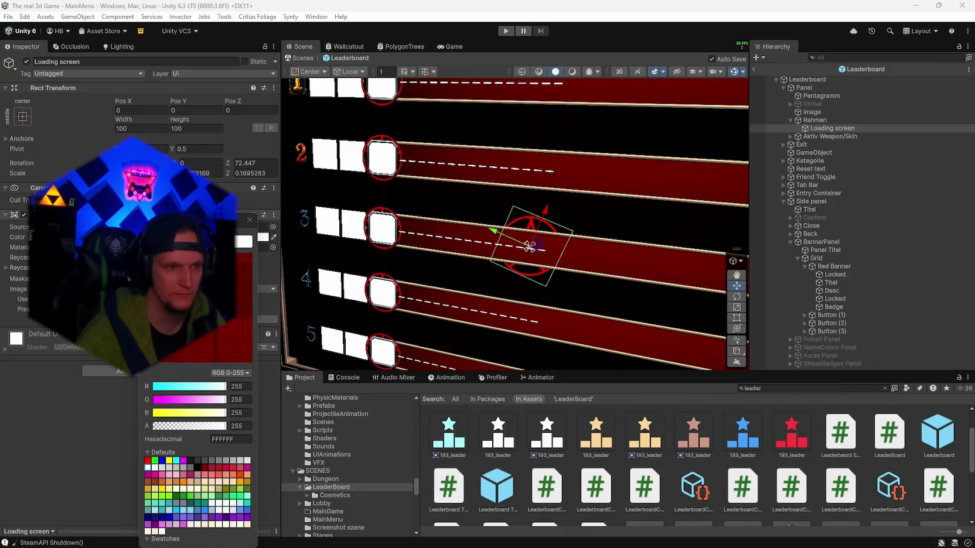
click(594, 255)
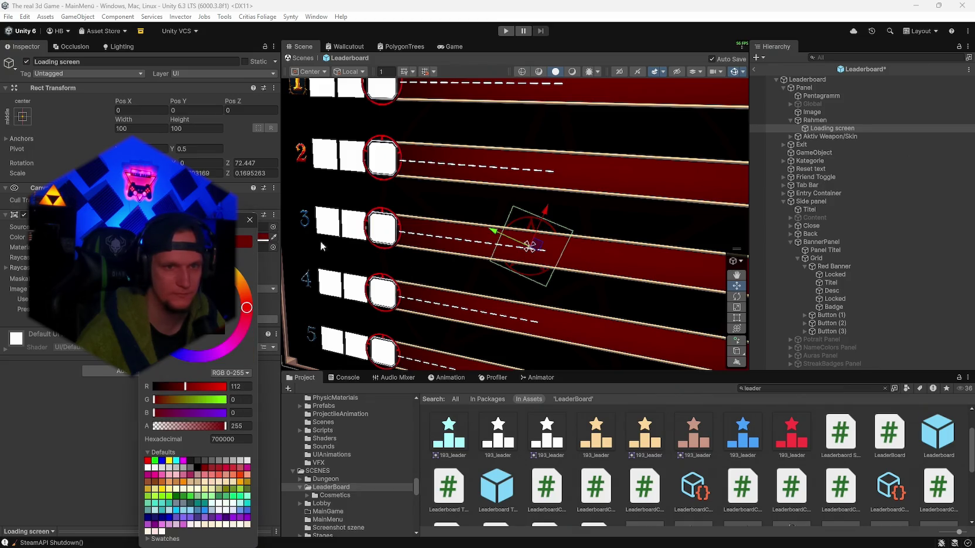
click(249, 219)
mouse_move(501, 274)
mouse_down()
mouse_move(546, 266)
mouse_move(472, 253)
mouse_move(495, 258)
mouse_up()
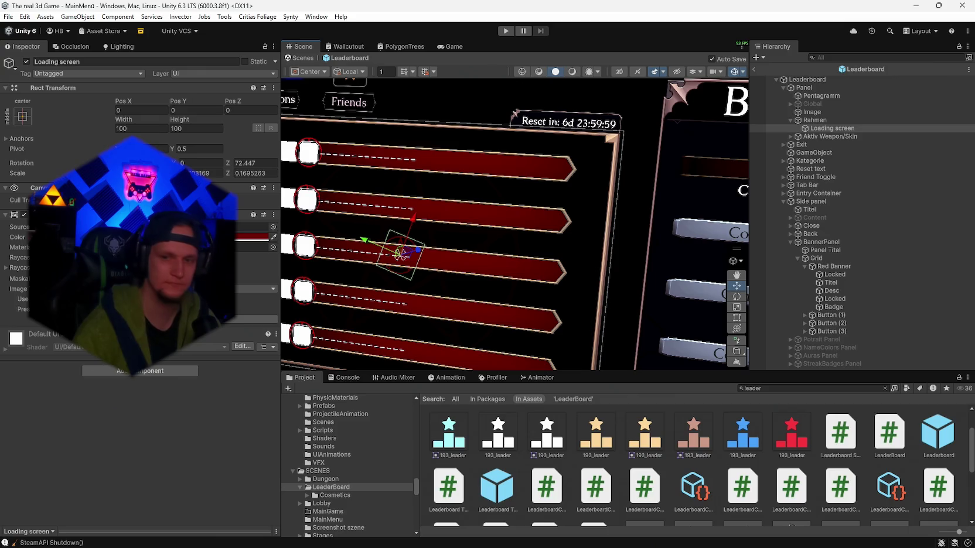
Step: Switch from Unity to the Discord direct-message window with Alt+Tab
key(alt+Tab)
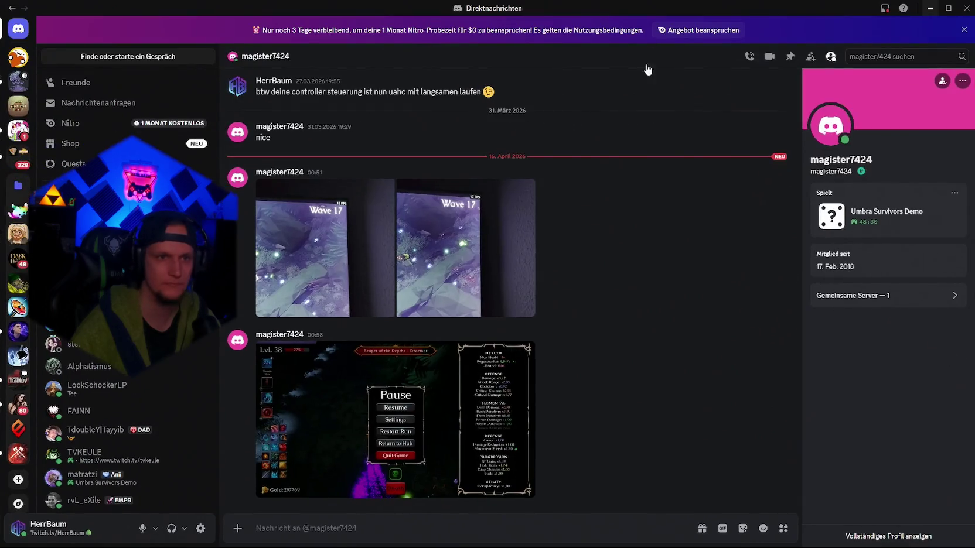
Step: Return to the Unity editor and start the game in Play mode
key(alt+Tab)
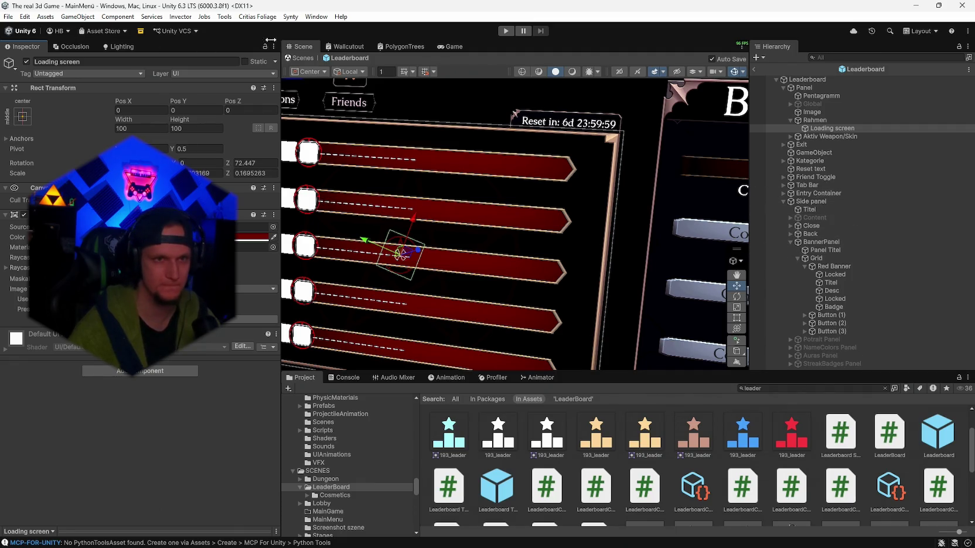
click(506, 31)
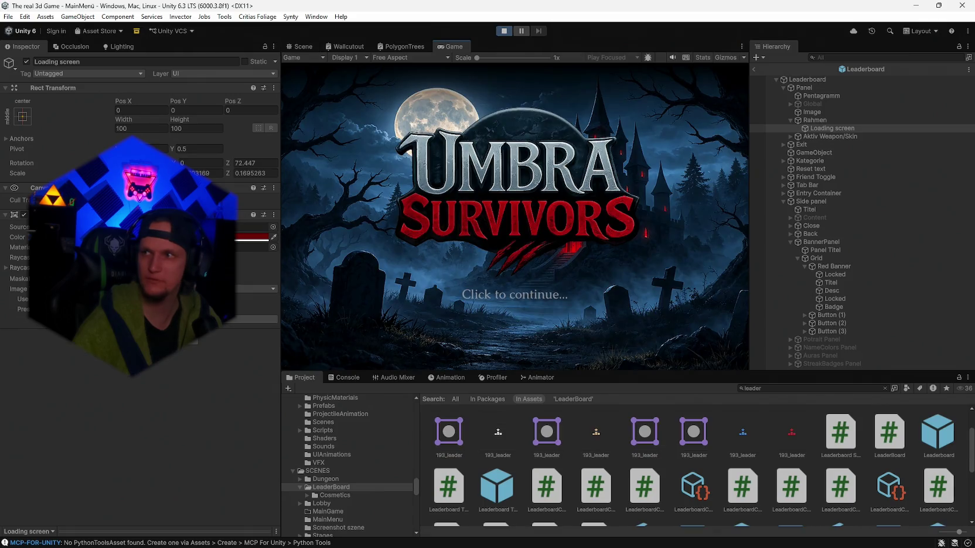
Step: Continue past the Umbra Survivors title screen and let the intro load Stage_Hub
click(489, 283)
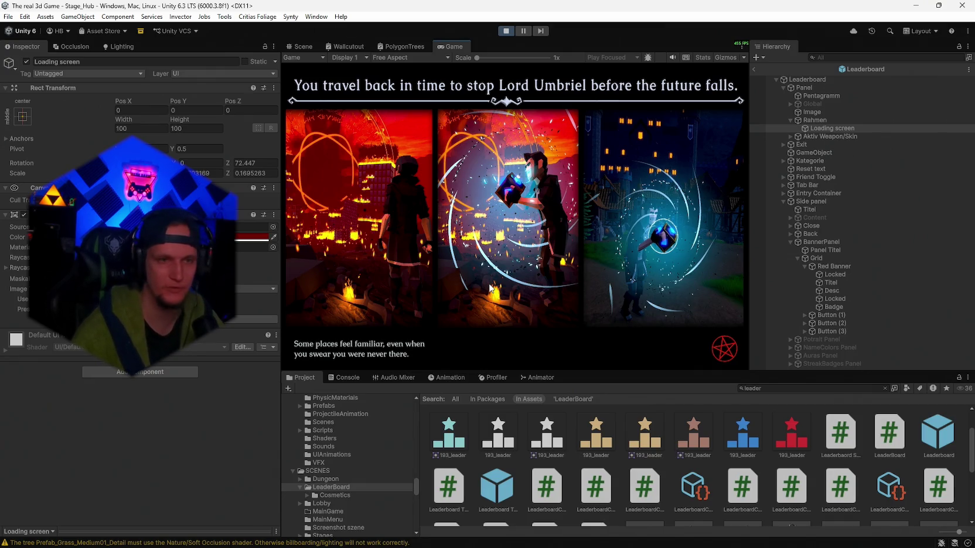
Step: Open the leaderboard stand and cycle through the Global, Friends, Weapons and Skins filters
key(w)
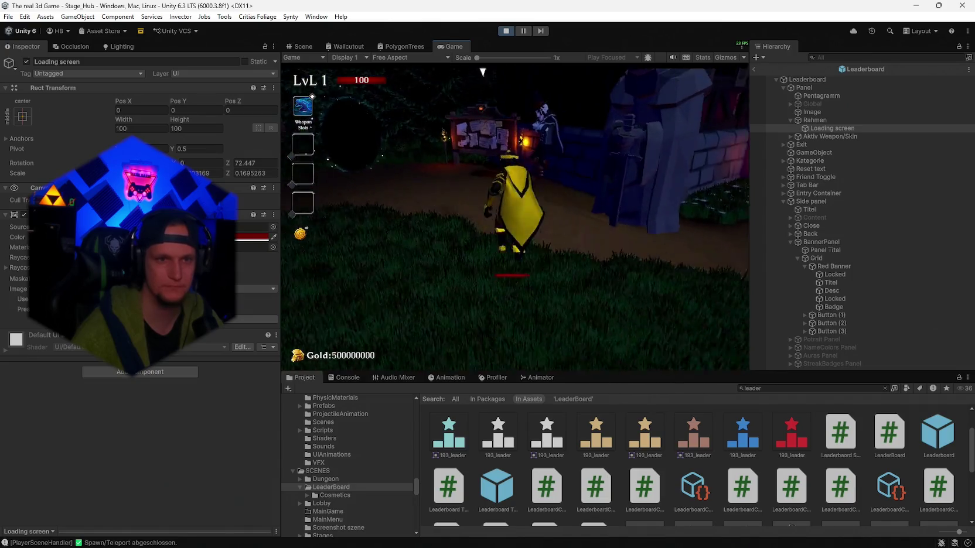
key(e)
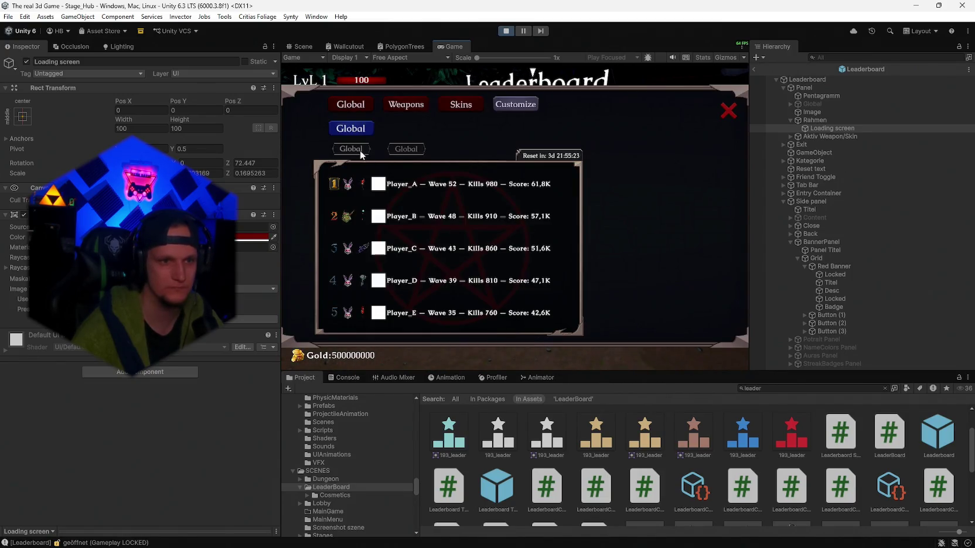
click(363, 129)
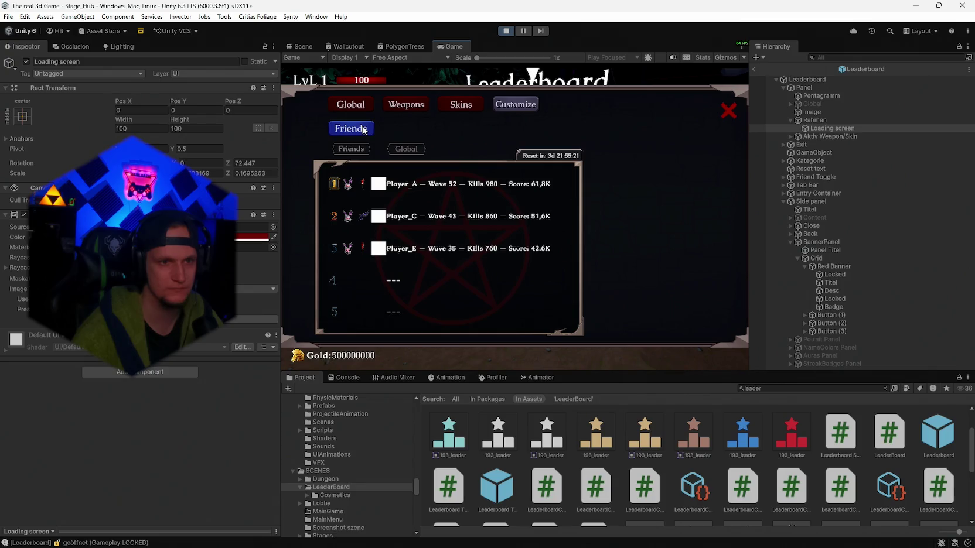
click(406, 106)
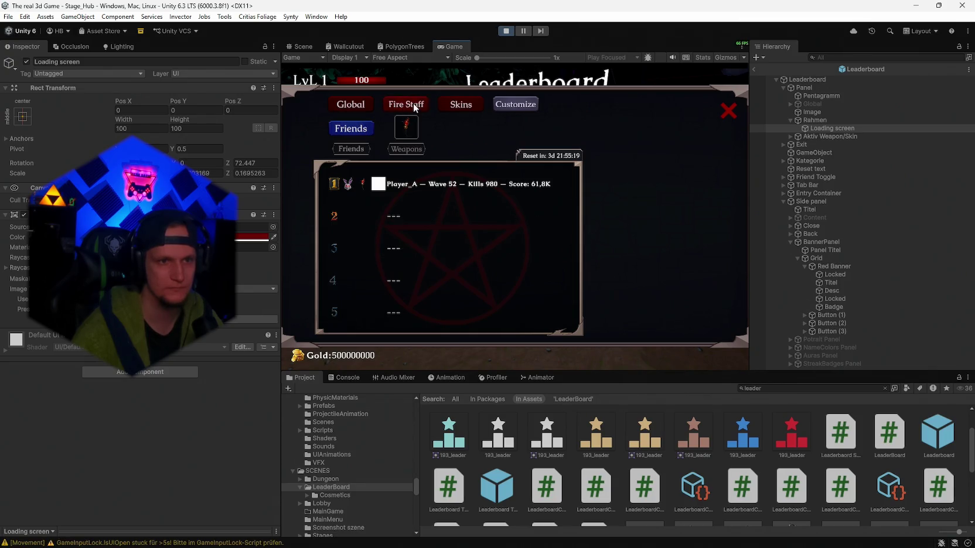
click(459, 103)
click(358, 106)
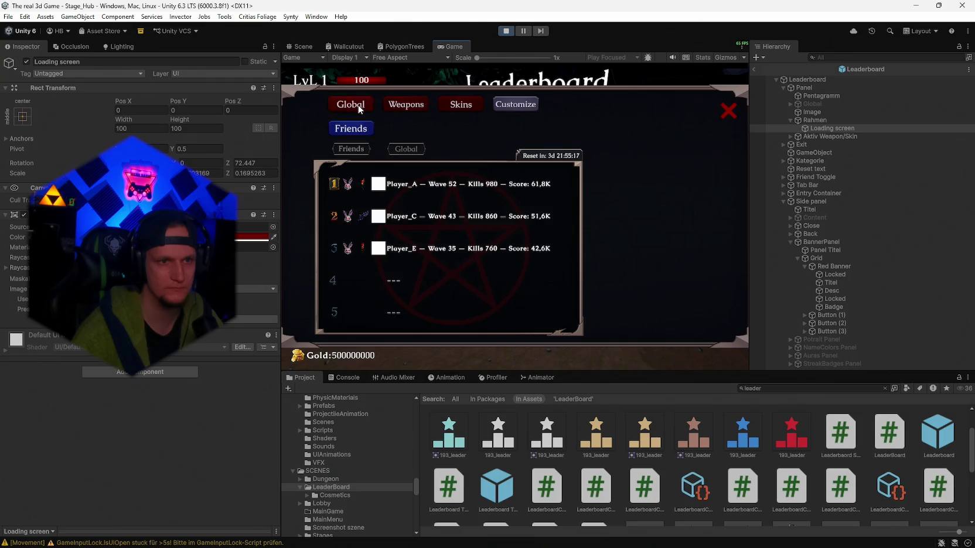
click(347, 127)
click(416, 104)
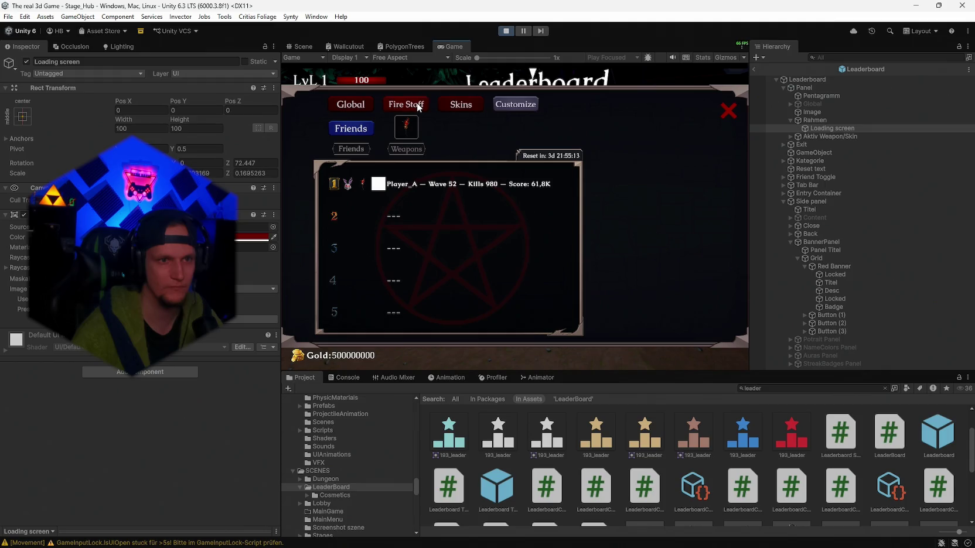
Step: View the Customize > Banners panel, then close it and the leaderboard
click(509, 104)
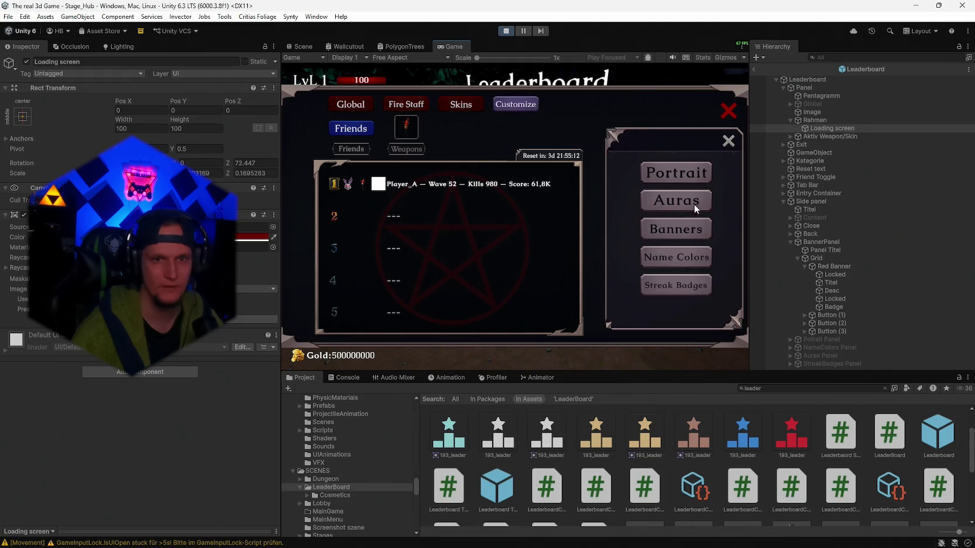
click(681, 231)
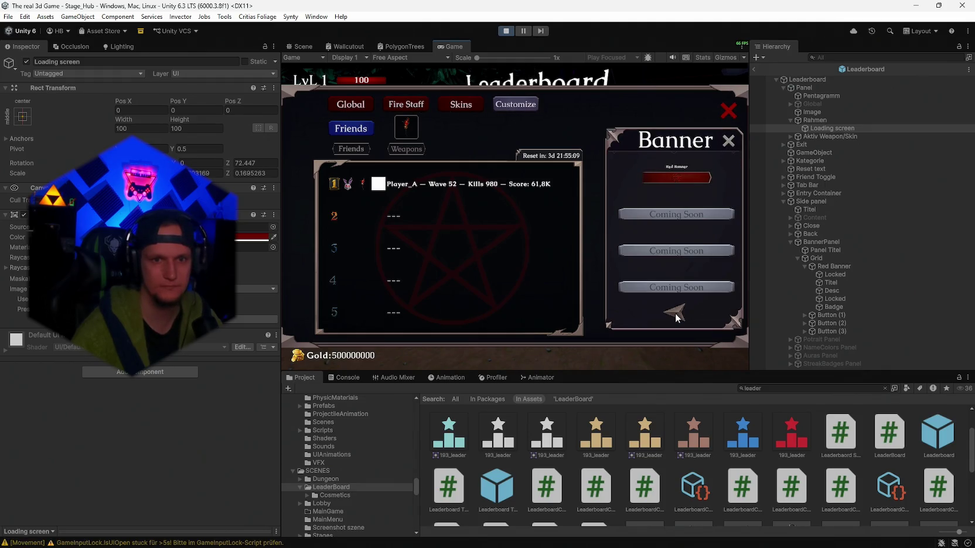
click(728, 139)
click(719, 140)
click(728, 110)
Step: Walk into the building and check the Fire Staff upgrade in the weapon book
key(w)
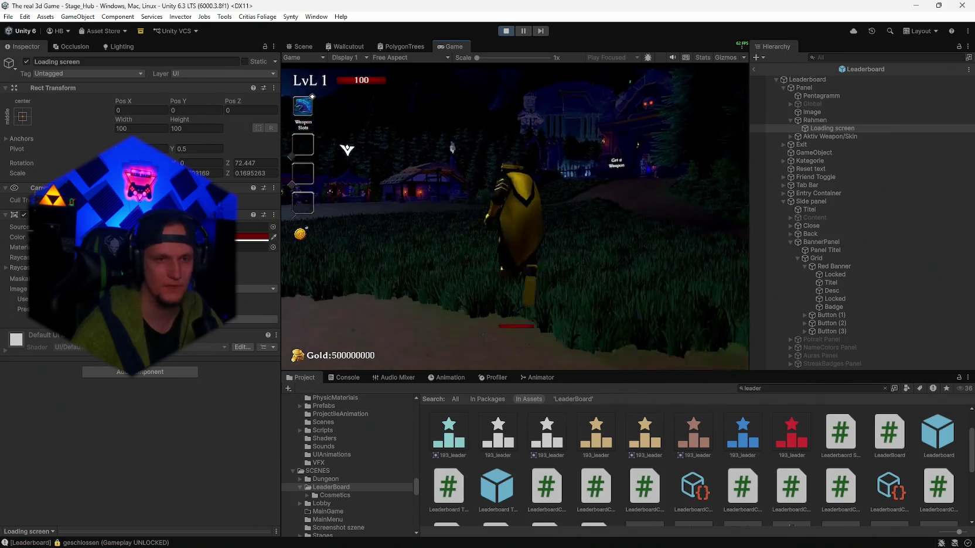
key(w)
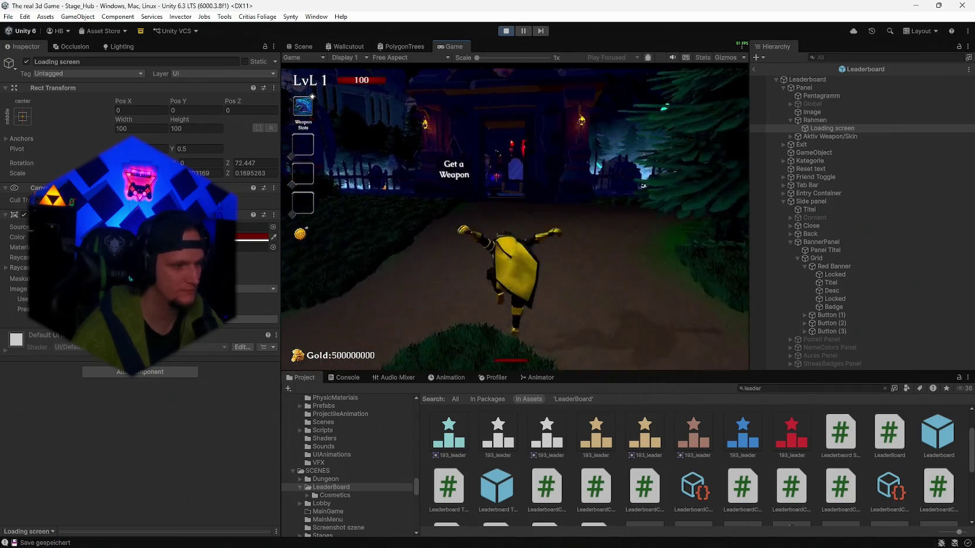
key(e)
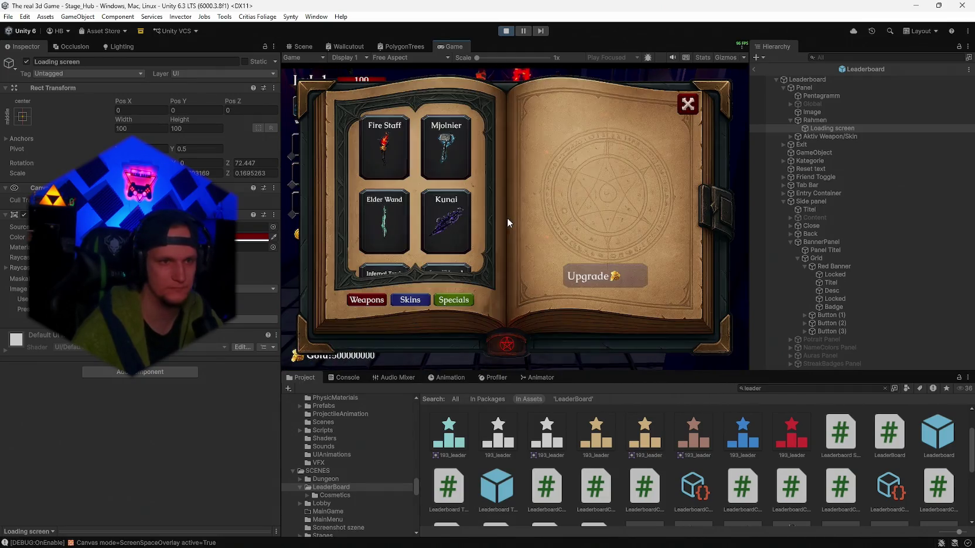
click(380, 150)
click(686, 104)
Step: Run back along the path and enter the Cursed Forest stage portal
key(w)
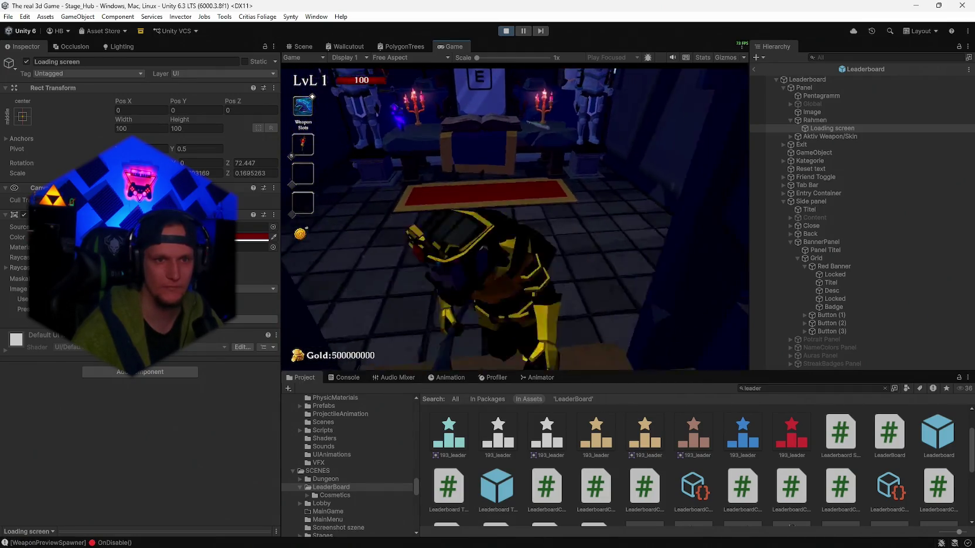
key(w)
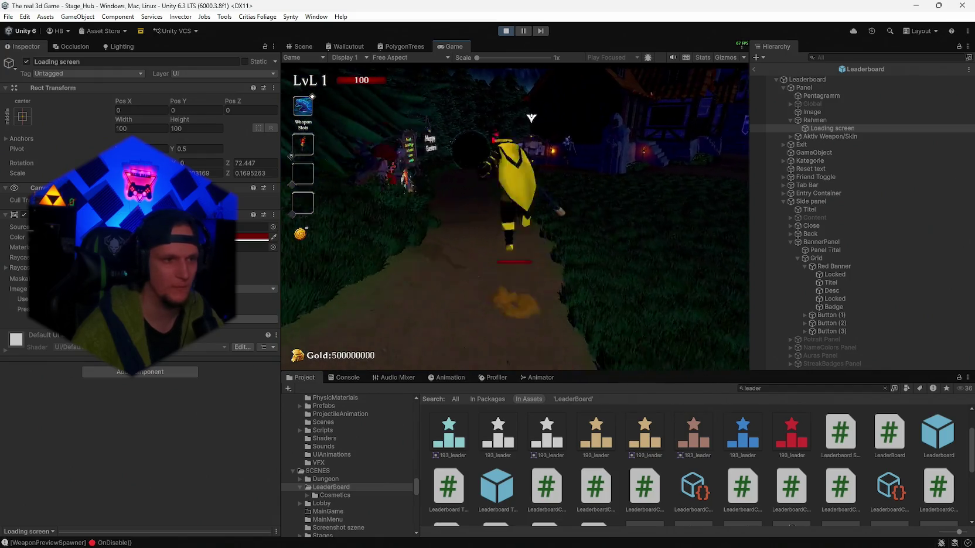
key(w)
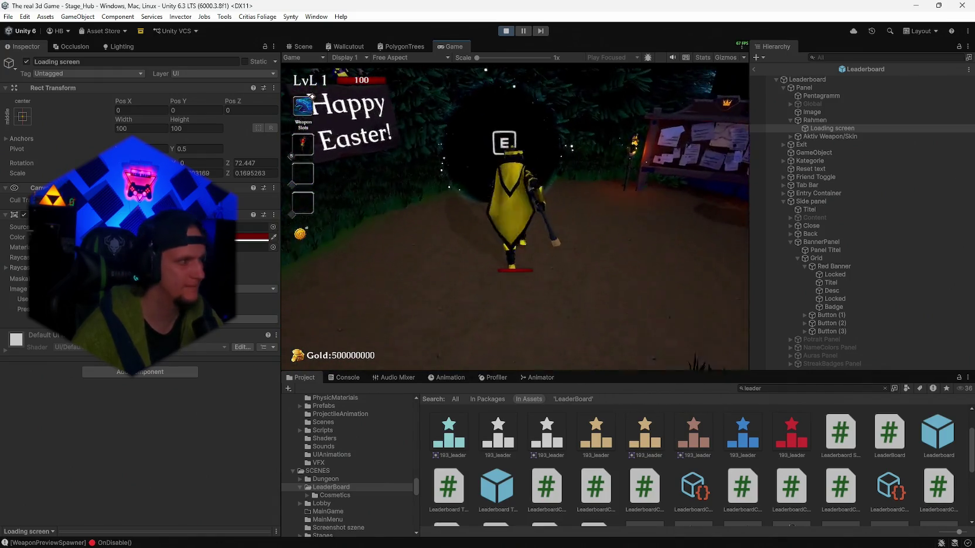
key(e)
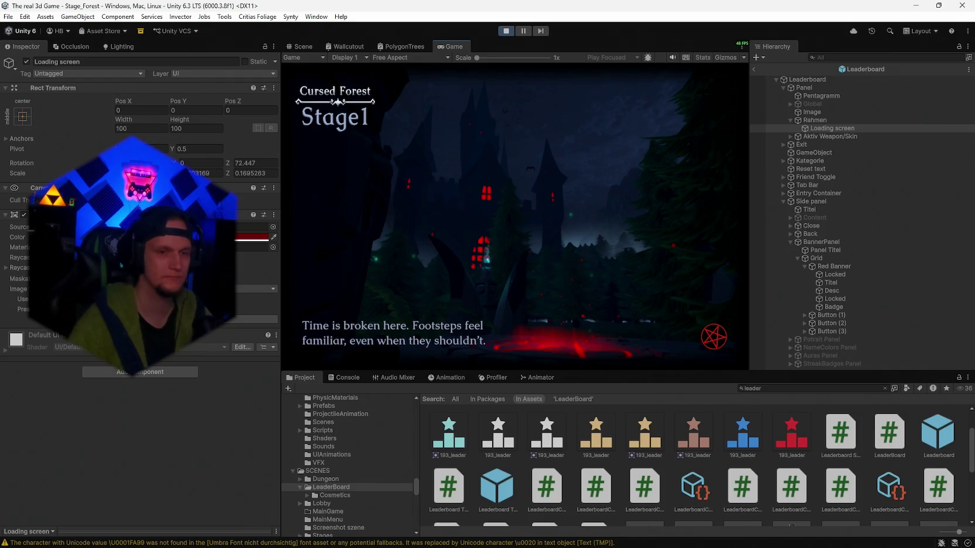
Step: Start the Cursed Forest run and fight Wave 1 enemies in the grass
click(477, 326)
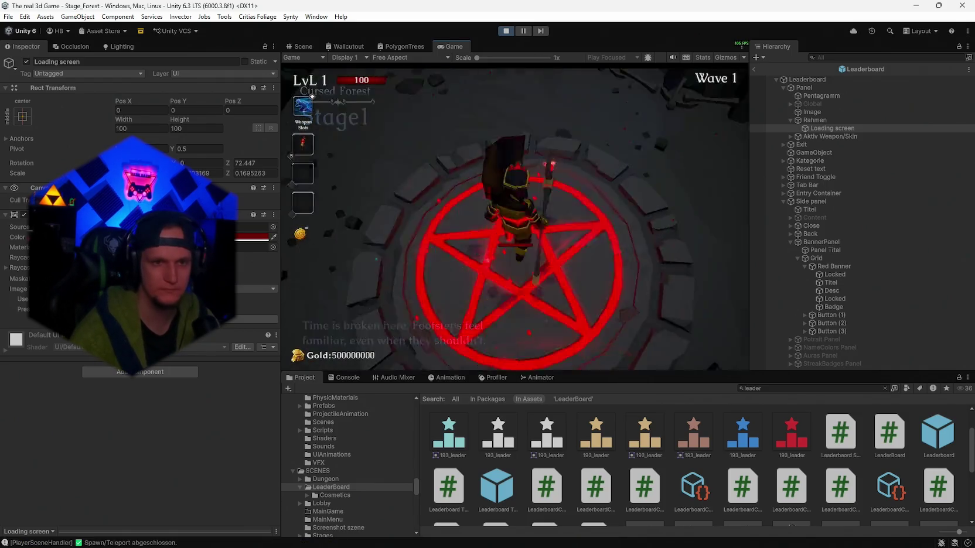
key(w)
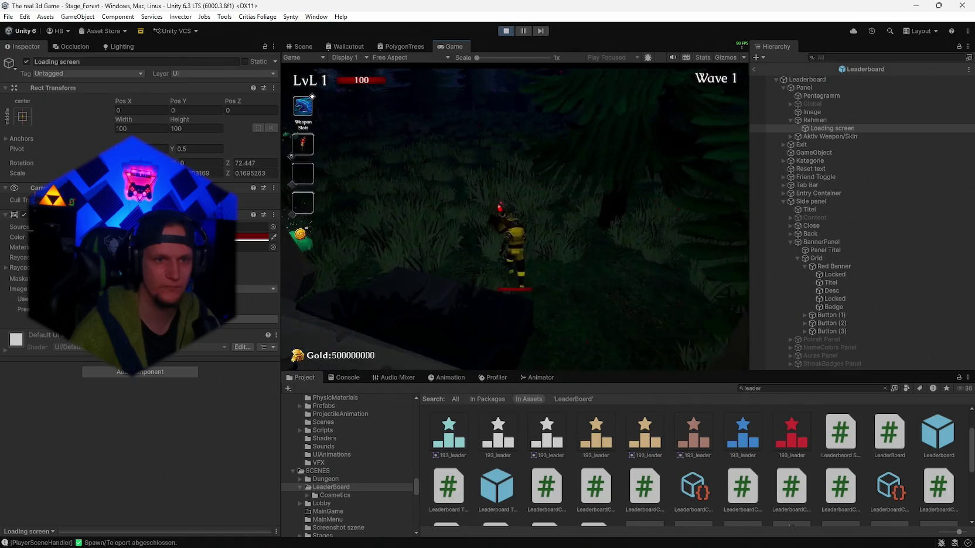
key(w)
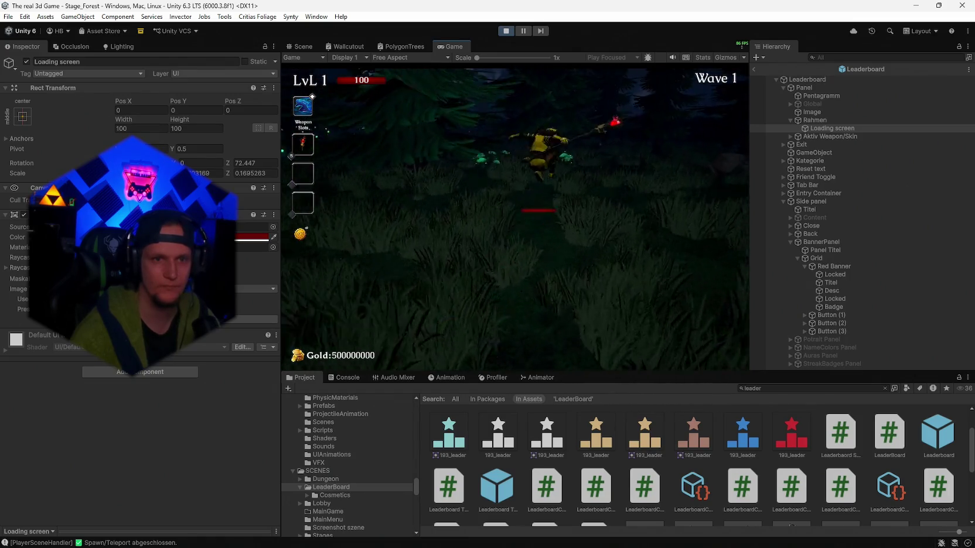
key(w)
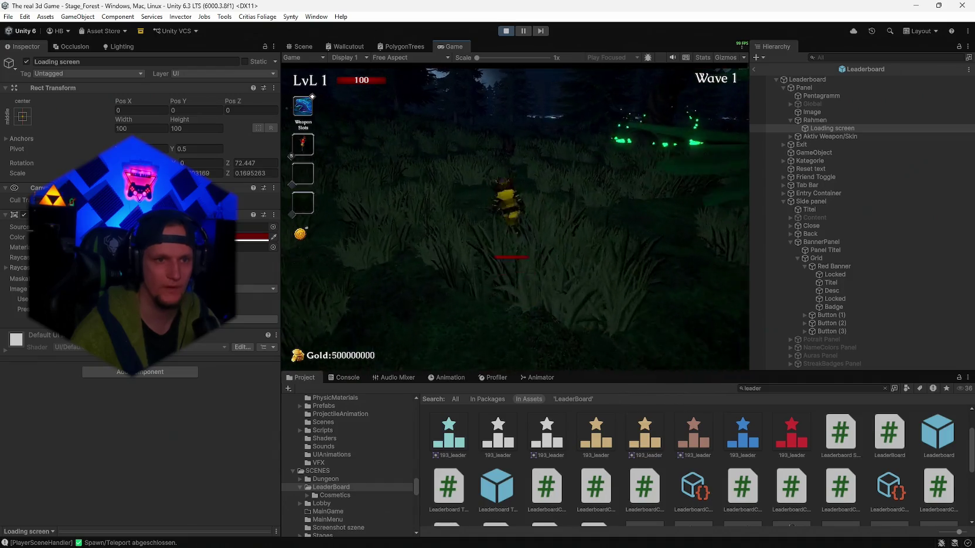
key(w)
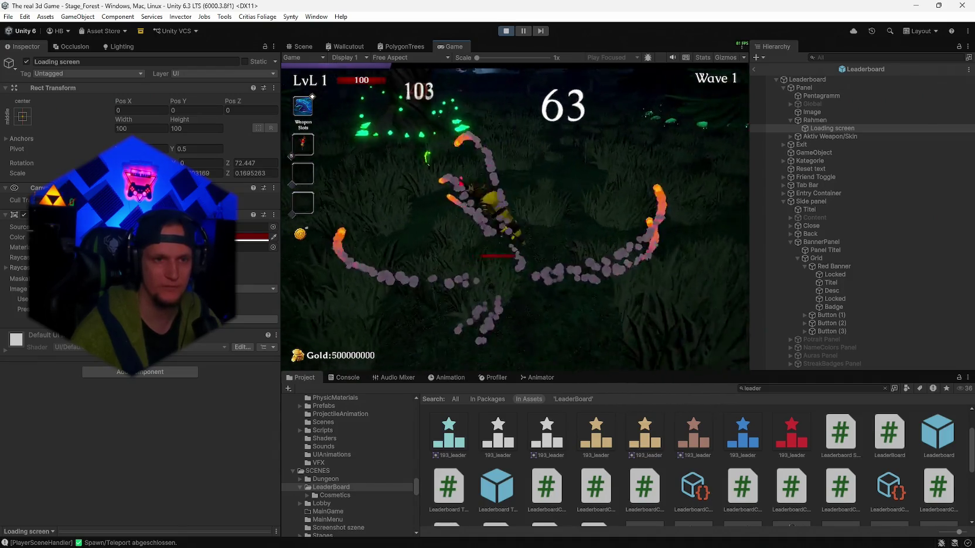
key(w)
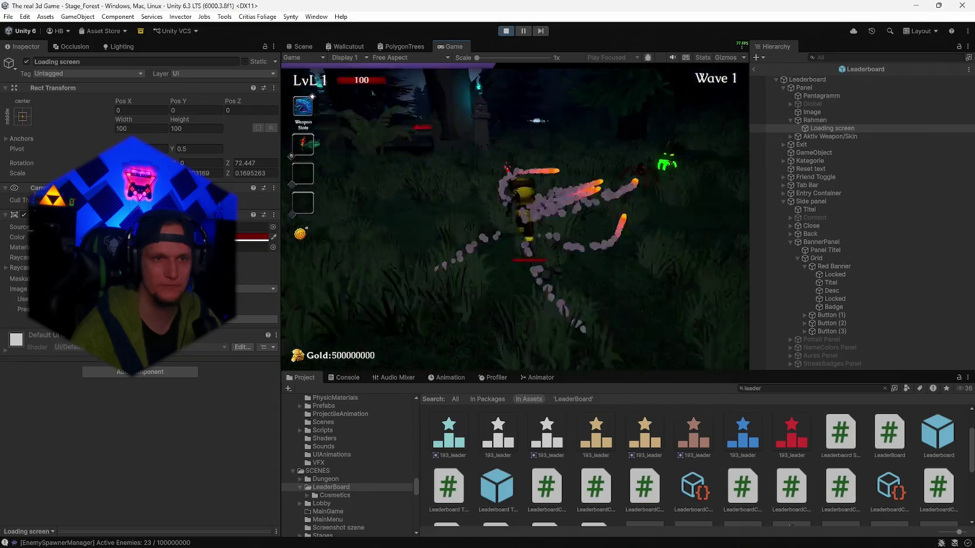
key(w)
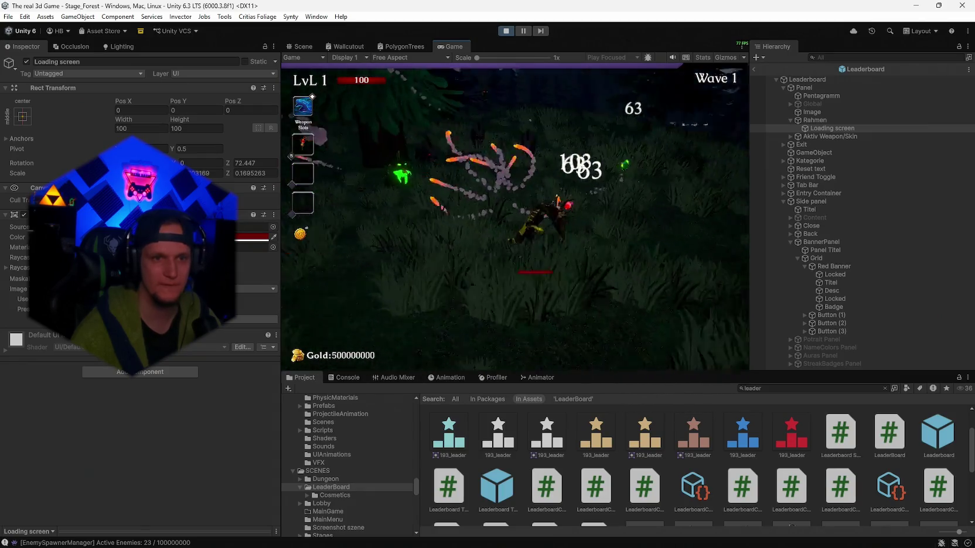
Step: Take the Composter level-up reward, pause and resume, then end the run after dying
click(523, 251)
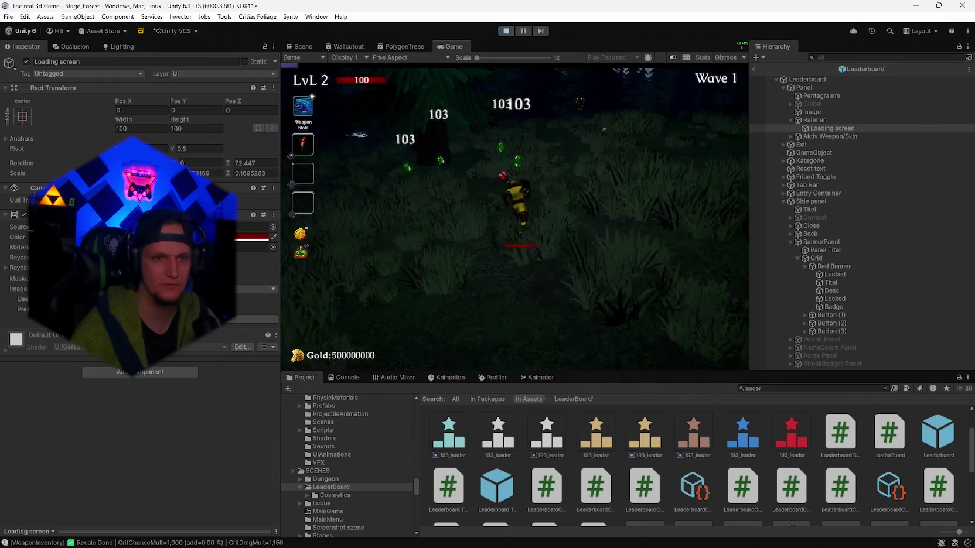
key(Escape)
key(Escape)
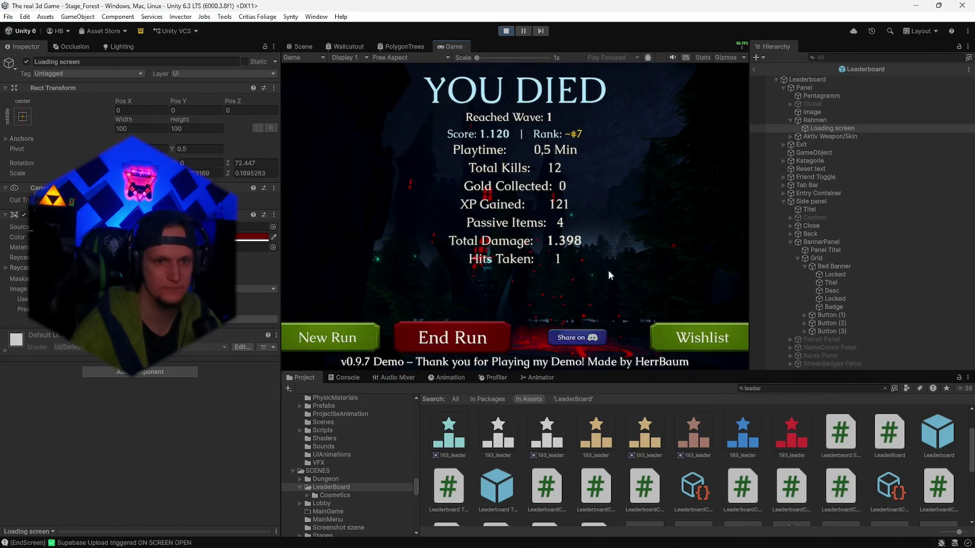
click(450, 337)
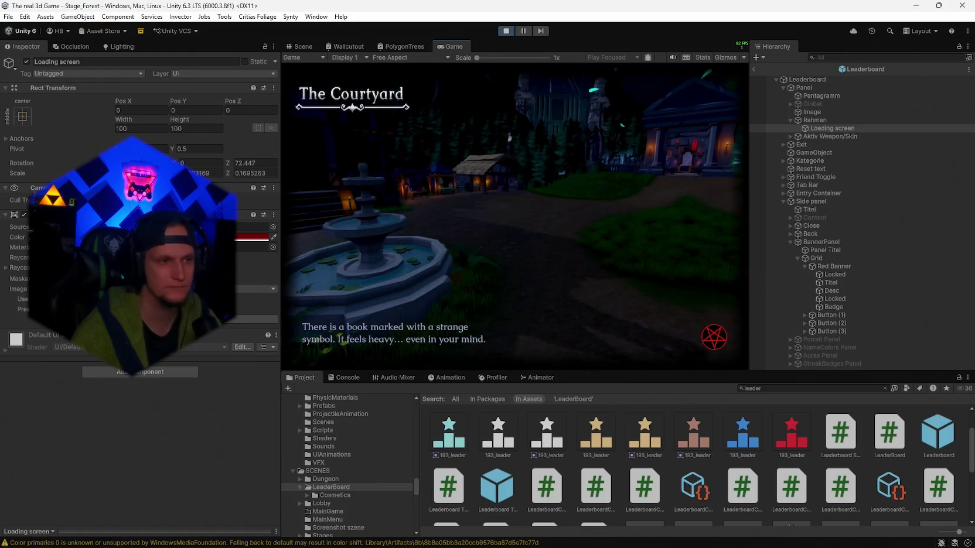